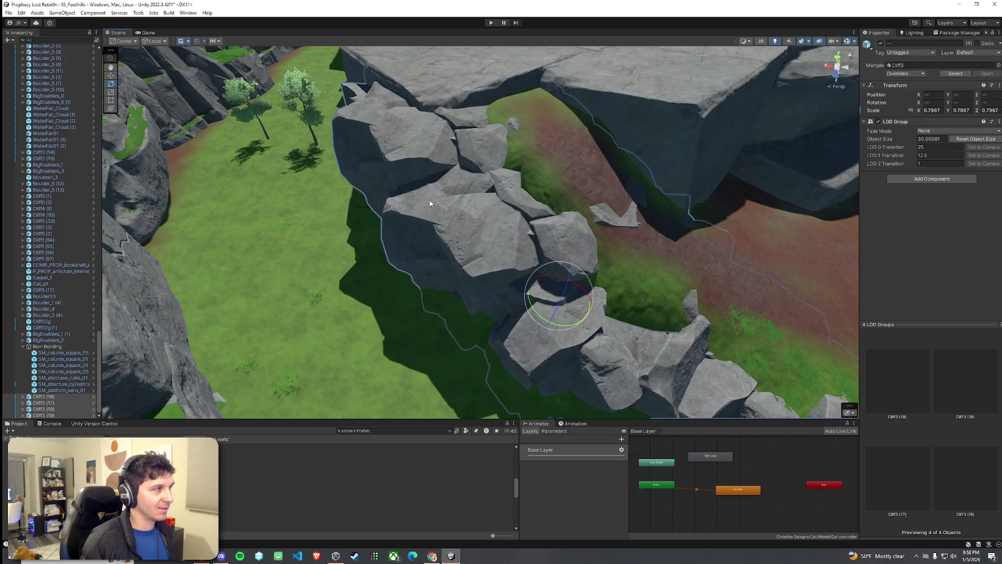
Rotate the Cliff3 rocks, first around each rock's own pivot, then around the group centre
left_click(133, 60)
mouse_move(445, 276)
left_mouse_down()
mouse_move(468, 287)
mouse_move(441, 257)
left_mouse_up()
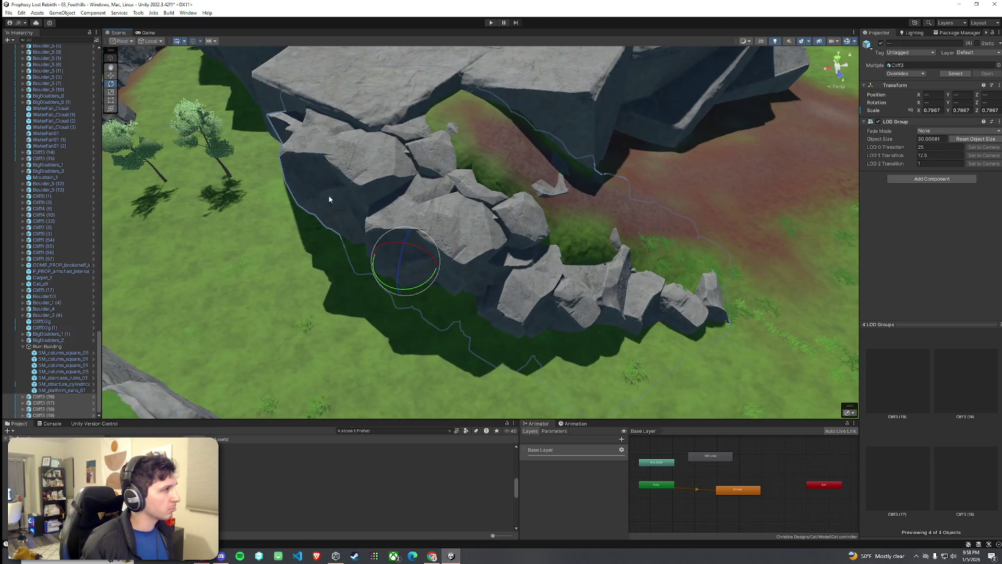
left_click(129, 50)
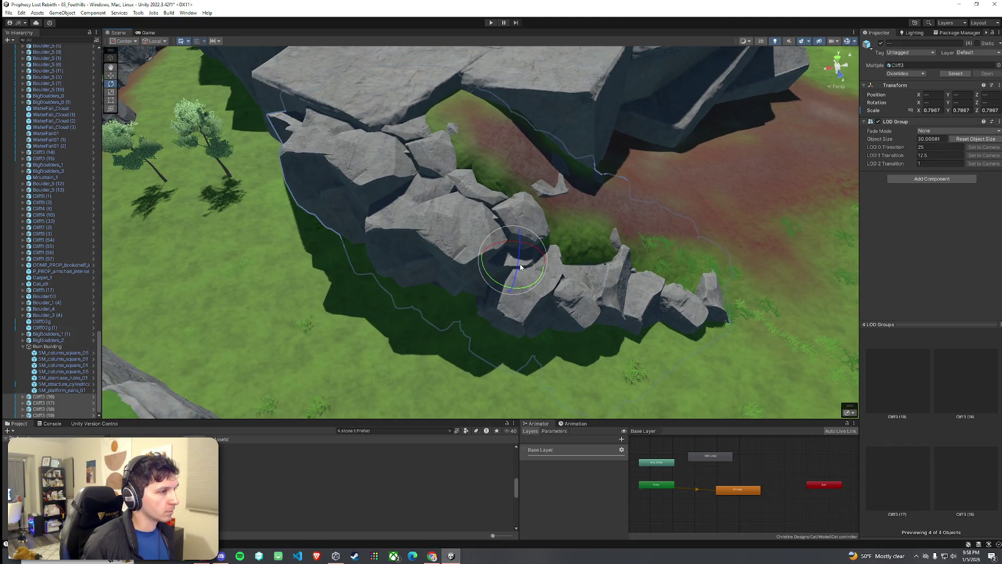
mouse_move(516, 265)
left_mouse_down()
mouse_move(512, 280)
mouse_move(517, 267)
mouse_move(516, 282)
mouse_move(530, 280)
mouse_move(511, 302)
left_mouse_up()
Shift the Cliff3 rock cluster so it lines the edge of the dirt path
key("w")
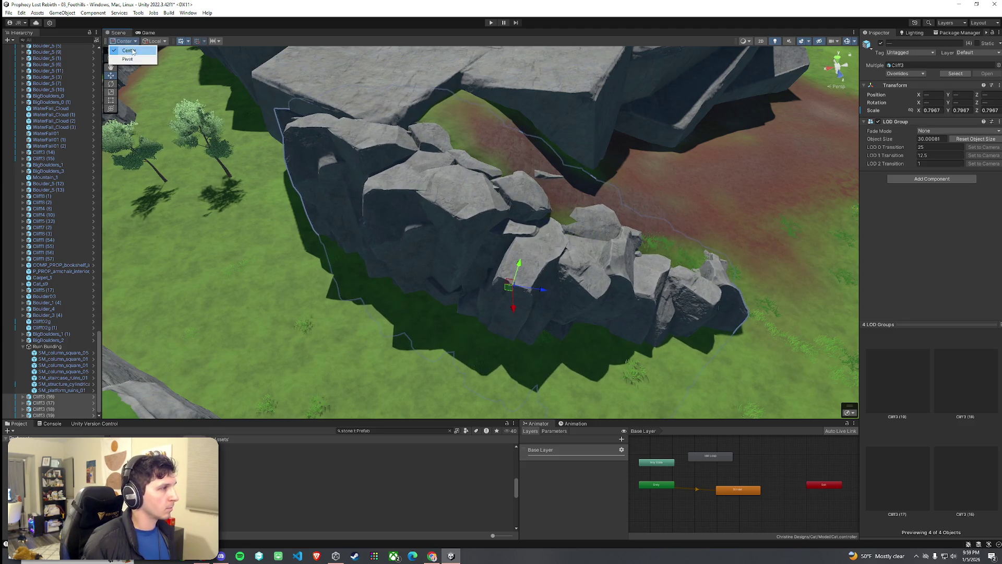
mouse_move(511, 292)
left_mouse_down()
mouse_move(400, 286)
mouse_move(334, 258)
mouse_move(364, 274)
left_mouse_up()
scroll(506, 280, "down", 5)
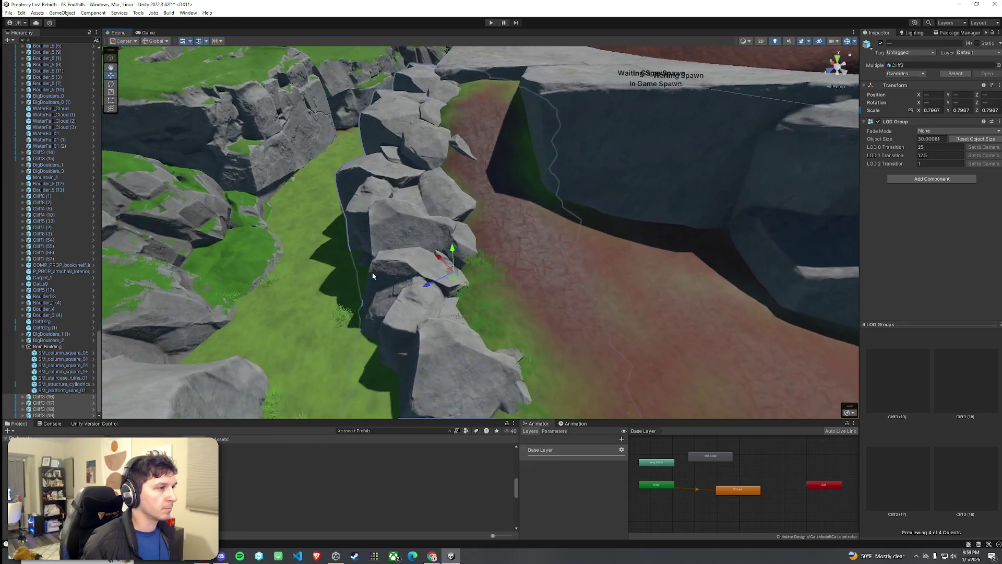
key("ctrl+z")
mouse_move(464, 282)
left_mouse_down()
mouse_move(452, 282)
mouse_move(476, 278)
mouse_move(510, 223)
mouse_move(553, 261)
mouse_move(604, 252)
mouse_move(497, 233)
mouse_move(467, 246)
left_mouse_up()
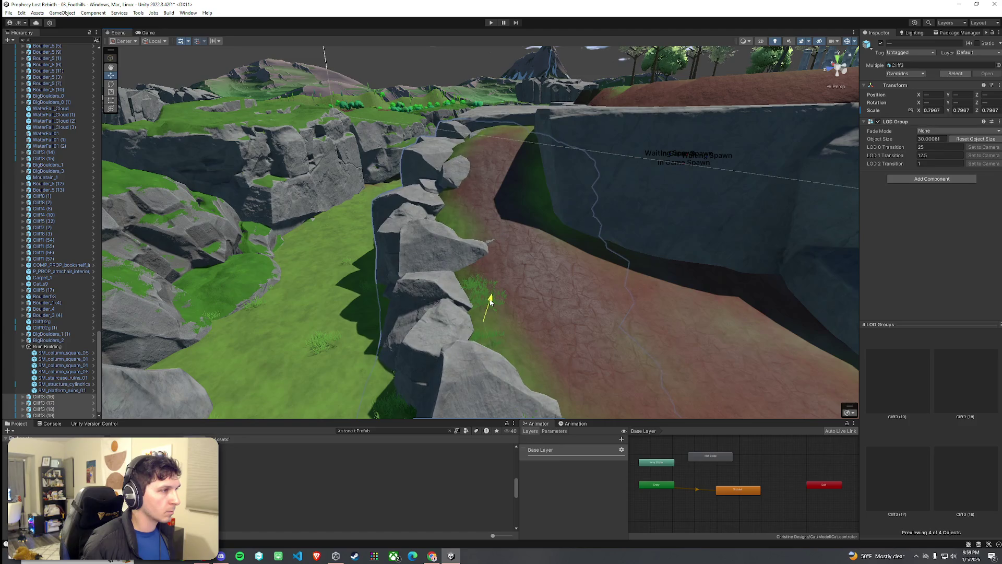
Select the terrain and set it up to paint Grass_3 details
mouse_move(486, 292)
left_mouse_down()
mouse_move(604, 299)
mouse_move(537, 286)
mouse_move(574, 282)
left_mouse_up()
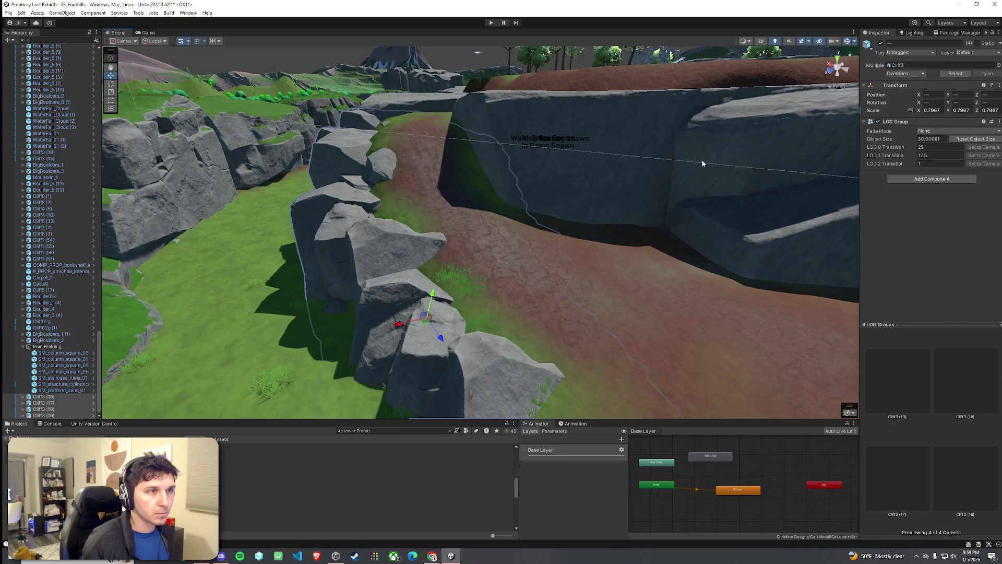
left_click(613, 269)
left_click(945, 112)
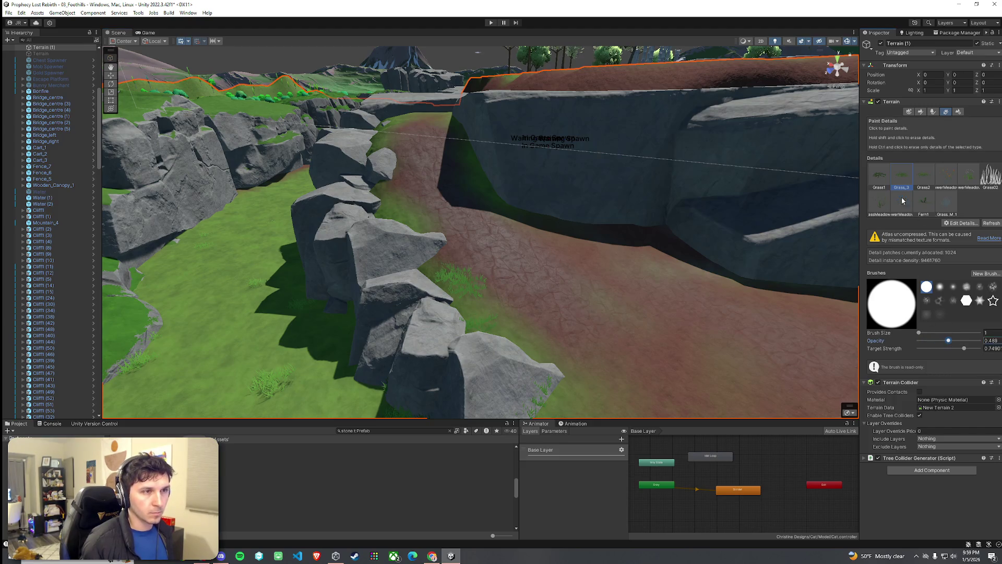
Fly over to the rock beside the dirt slope and undo the grass clumps painted on it
mouse_move(511, 342)
left_mouse_down()
mouse_move(496, 354)
mouse_move(319, 326)
mouse_move(384, 360)
mouse_move(459, 362)
mouse_move(469, 391)
mouse_move(449, 405)
mouse_move(604, 358)
mouse_move(613, 369)
left_mouse_up()
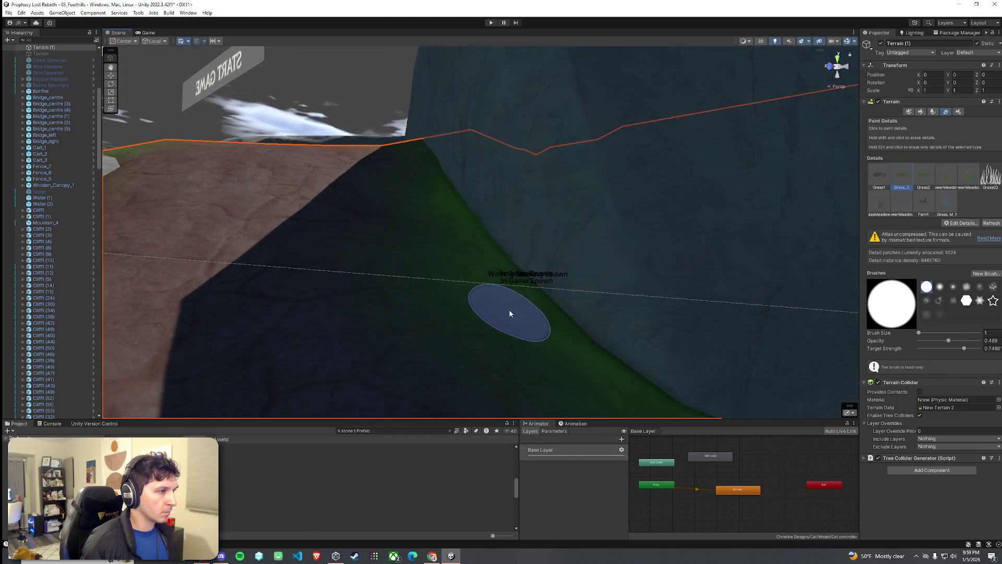
mouse_move(516, 289)
left_mouse_down()
mouse_move(600, 351)
mouse_move(423, 210)
mouse_move(469, 279)
mouse_move(352, 215)
mouse_move(280, 202)
mouse_move(385, 224)
mouse_move(378, 235)
mouse_move(850, 181)
left_mouse_up()
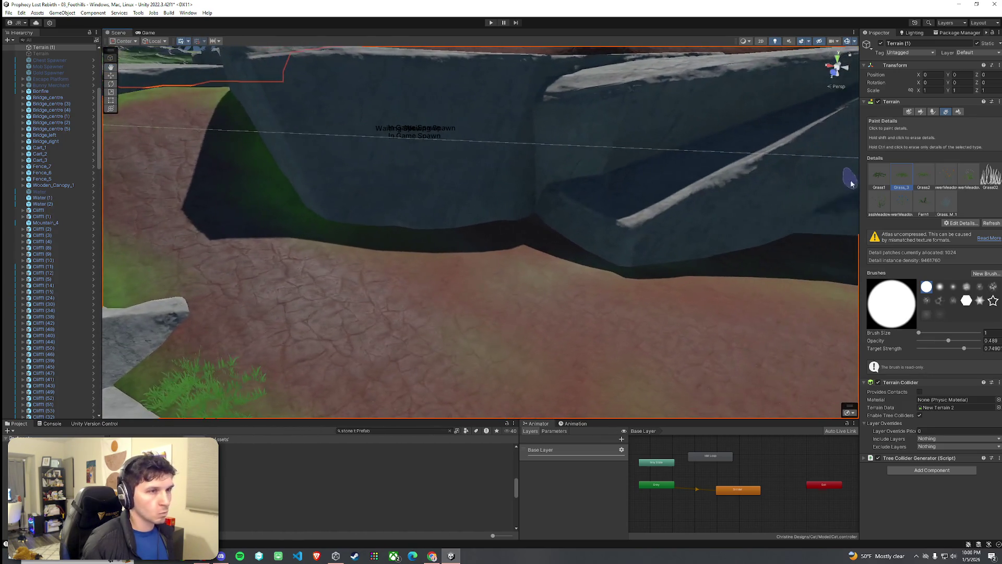
mouse_move(514, 196)
left_mouse_down()
mouse_move(365, 184)
mouse_move(392, 138)
mouse_move(382, 198)
mouse_move(457, 222)
mouse_move(407, 204)
mouse_move(349, 151)
mouse_move(472, 187)
left_mouse_up()
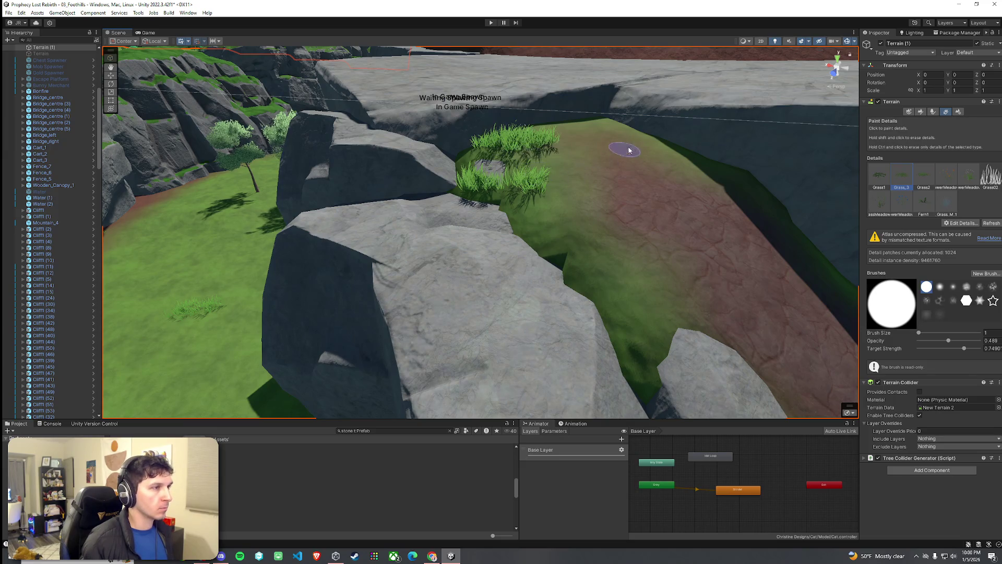
key("ctrl+z")
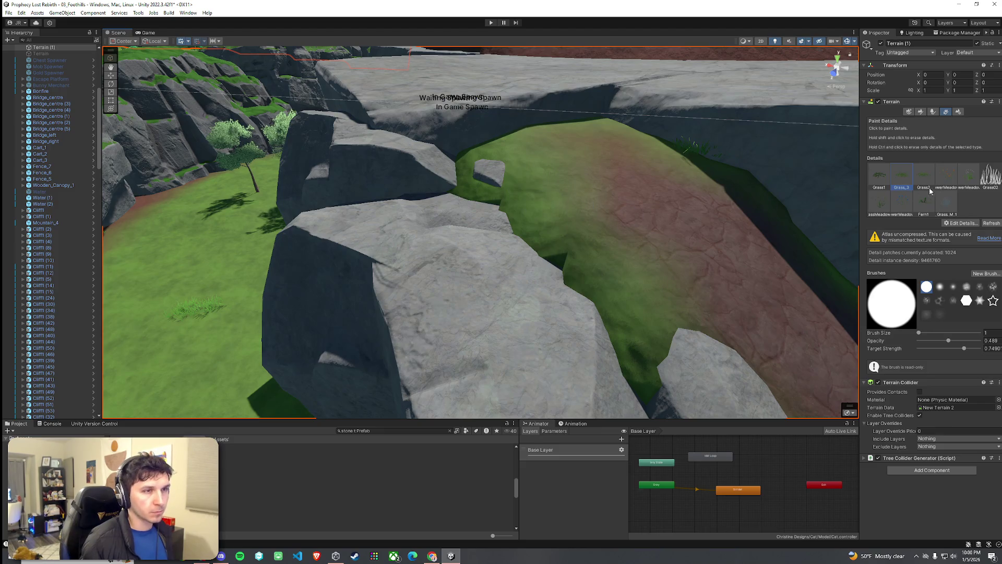
left_click(933, 111)
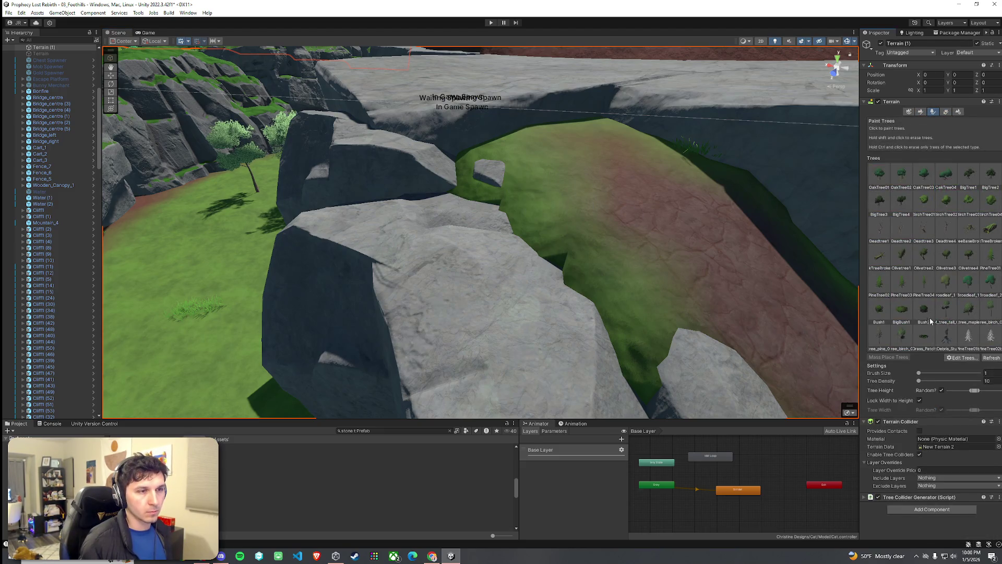
Pick the BigBush1 tree brush and undo the bushes that landed on the rock top
left_click(902, 310)
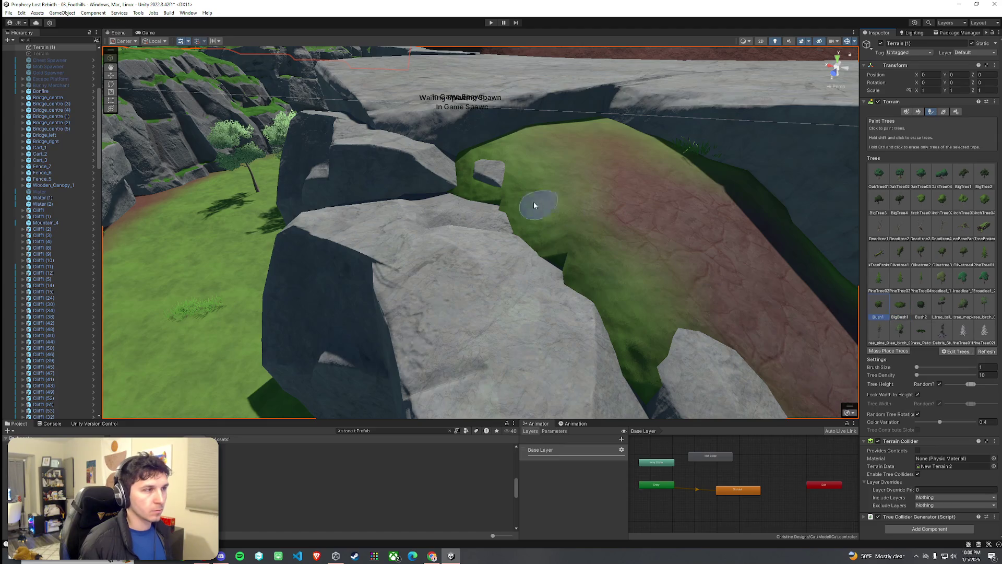
mouse_move(497, 186)
left_mouse_down()
mouse_move(512, 176)
mouse_move(378, 155)
mouse_move(460, 209)
mouse_move(566, 246)
left_mouse_up()
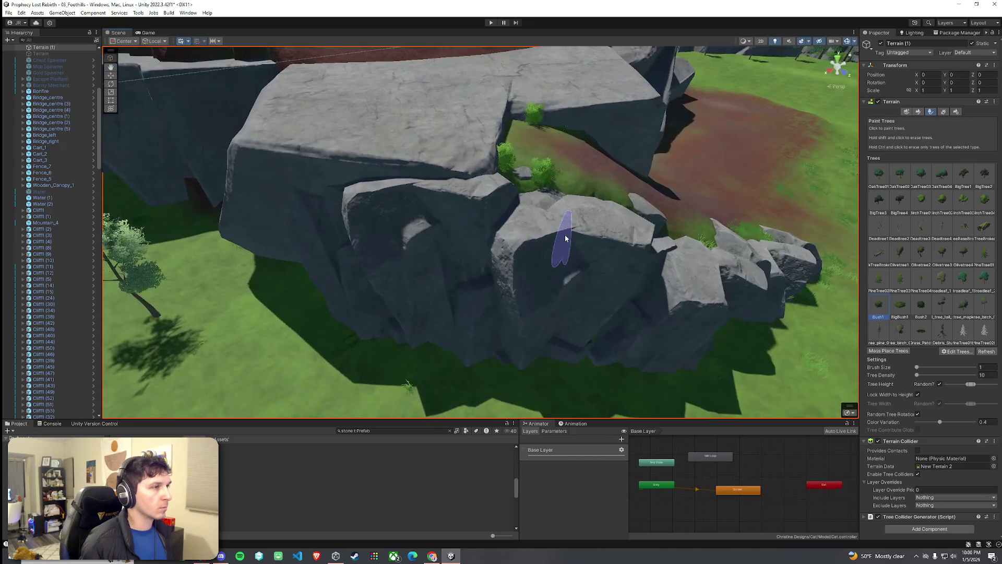
key("ctrl+z")
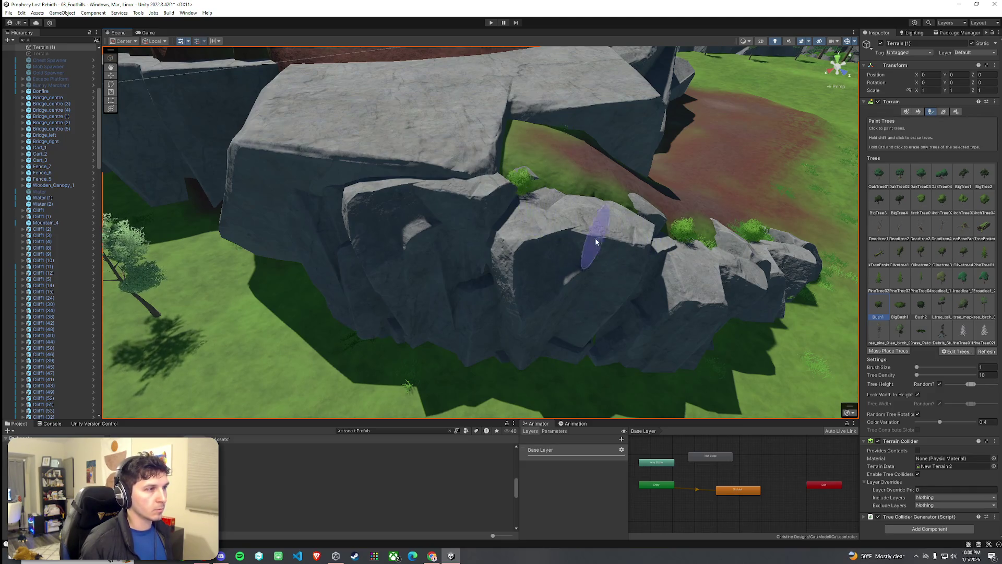
scroll(594, 241, "down", 5)
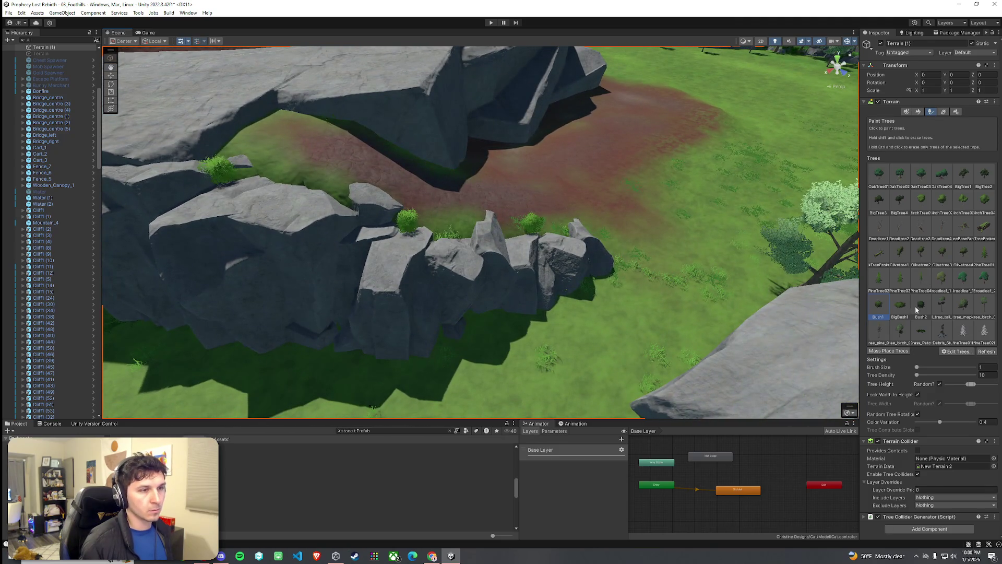
mouse_move(317, 218)
left_mouse_down()
mouse_move(322, 200)
mouse_move(409, 244)
mouse_move(486, 189)
left_mouse_up()
Paint two BigBush1 bushes at the base of the rock cliffs
left_click(486, 189)
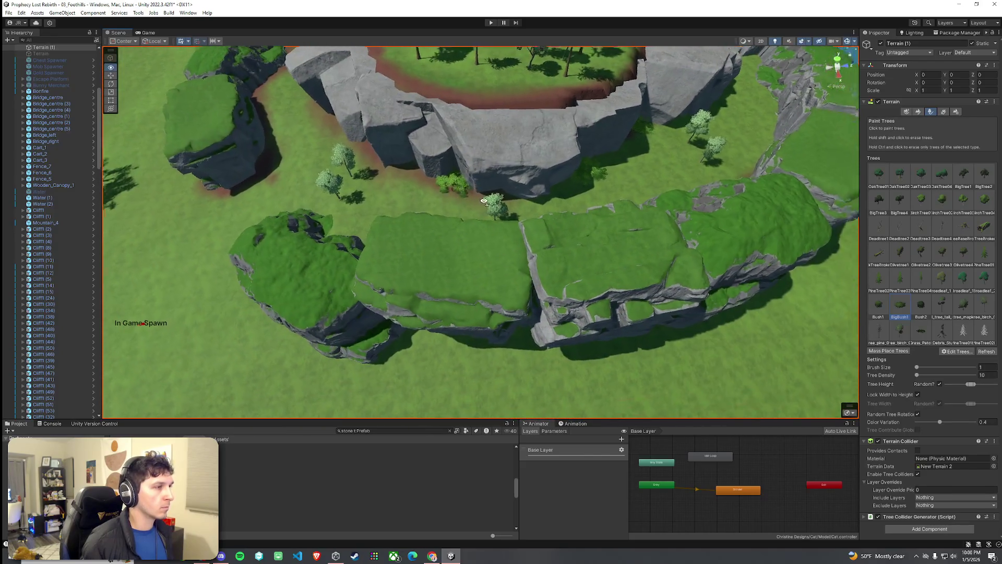
left_click(524, 214)
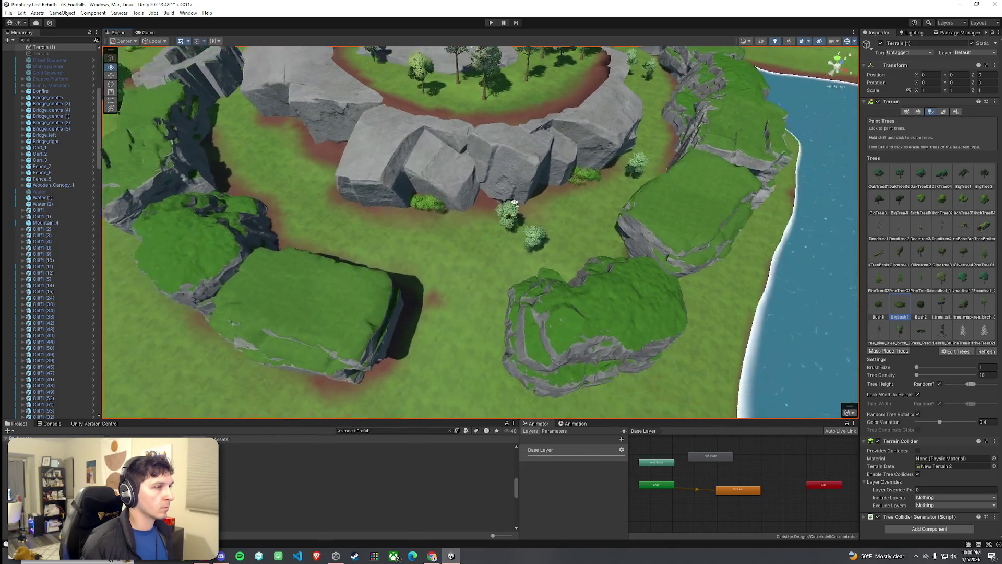
mouse_move(518, 204)
left_mouse_down()
mouse_move(465, 207)
mouse_move(462, 225)
mouse_move(488, 237)
mouse_move(554, 226)
mouse_move(519, 231)
left_mouse_up()
left_click_drag(424, 228, 490, 240)
scroll(518, 209, "up", 5)
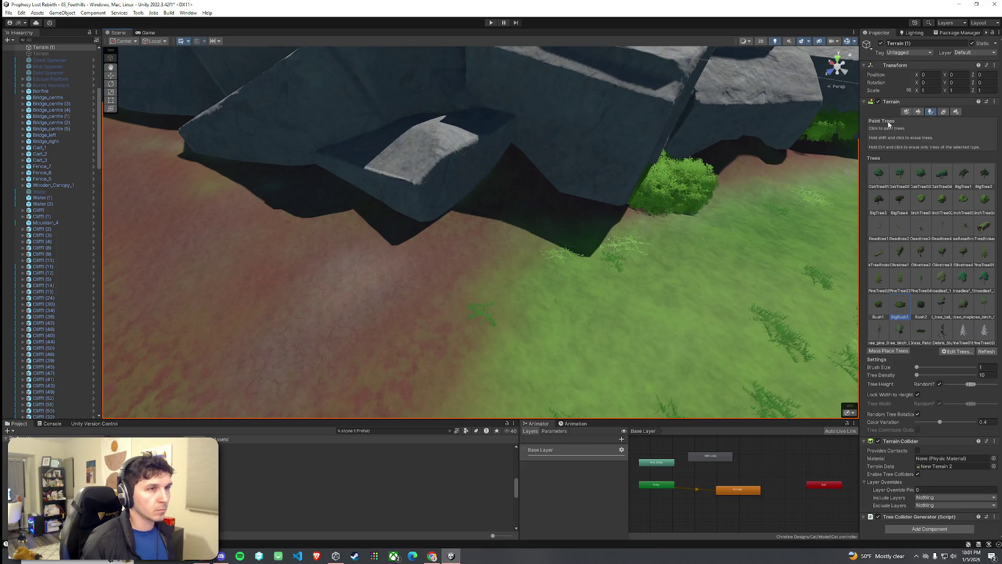
Switch the terrain sculpting mode to Set Height
left_click(919, 112)
left_click(888, 121)
left_click(882, 153)
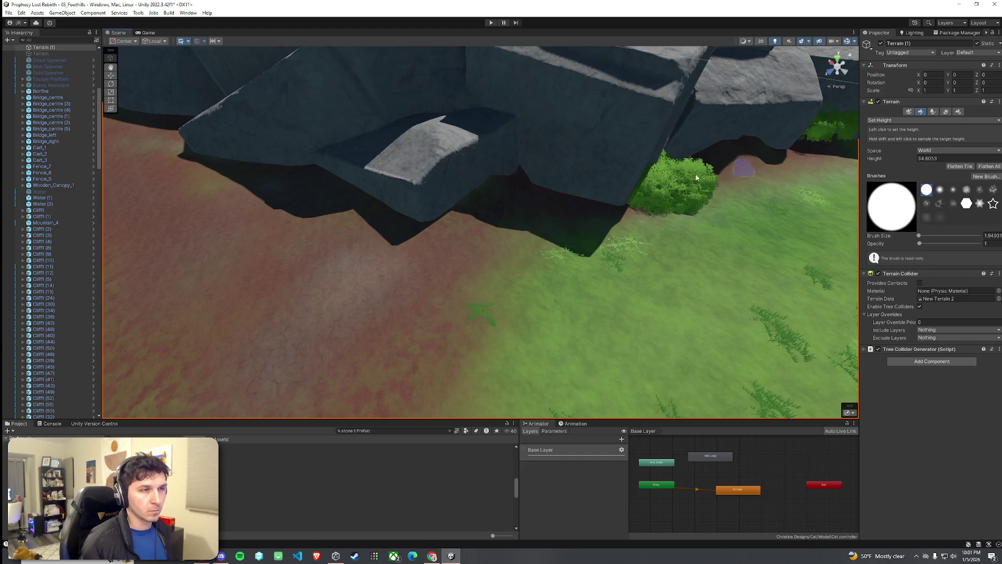
left_click(903, 120)
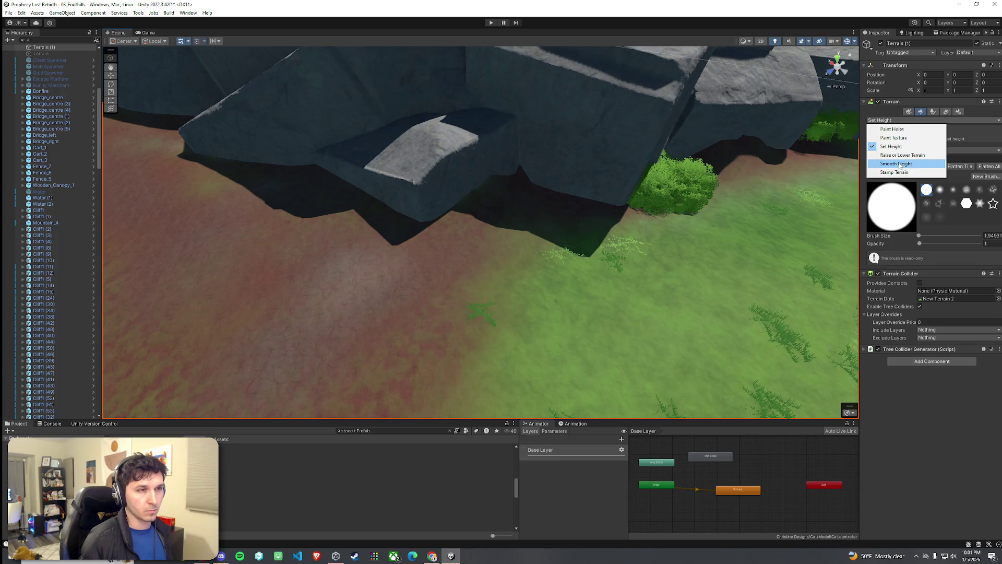
left_click(899, 164)
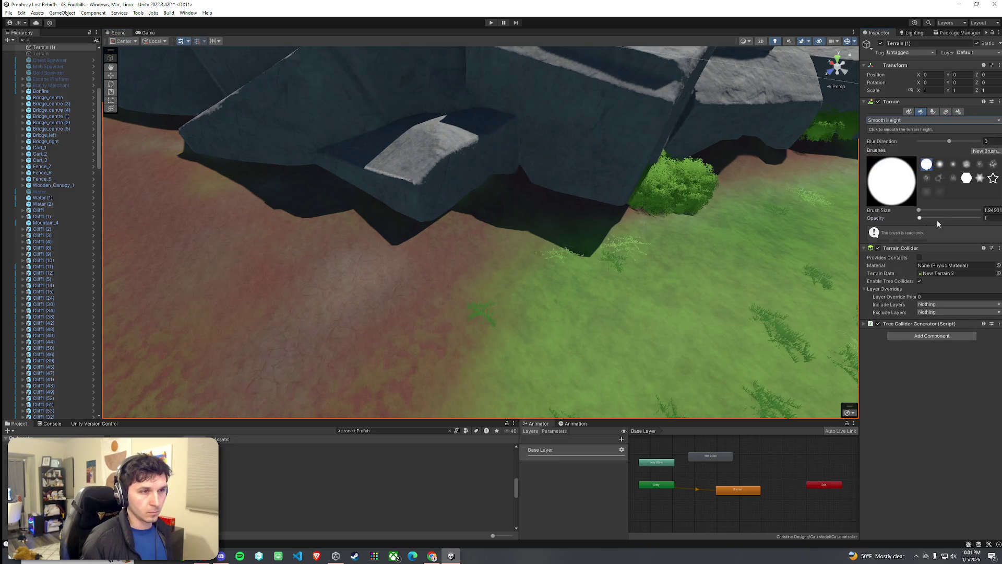
left_click(903, 120)
left_click(899, 152)
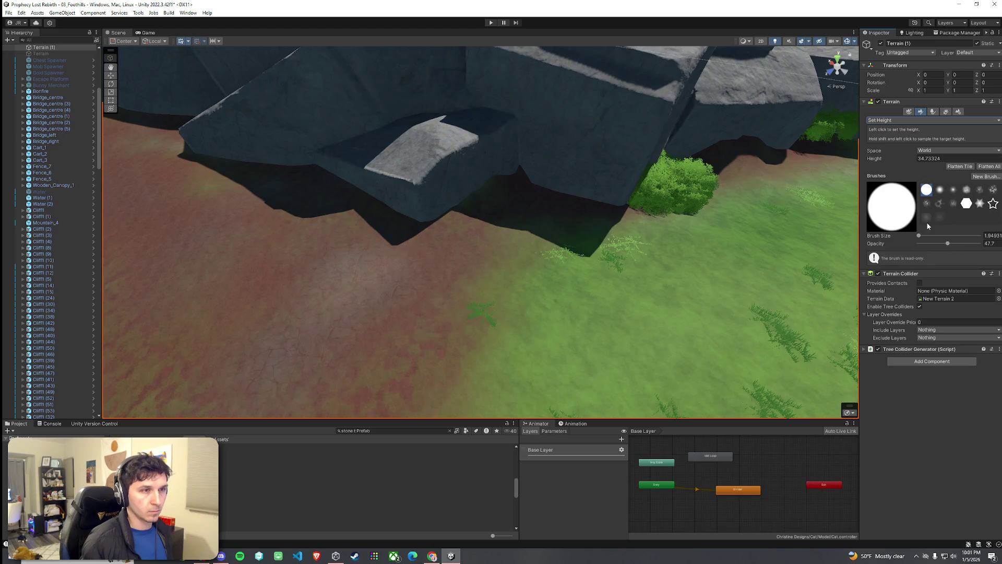
left_click(521, 235, "shift")
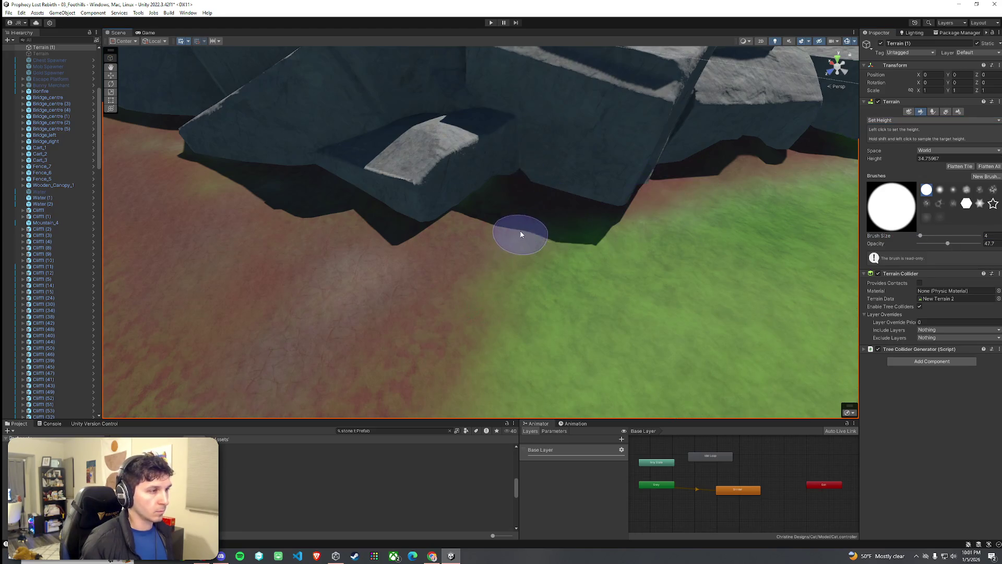
mouse_move(490, 253)
left_mouse_down()
mouse_move(532, 277)
mouse_move(649, 251)
mouse_move(455, 237)
mouse_move(470, 246)
left_mouse_up()
left_click(887, 120)
left_click(896, 163)
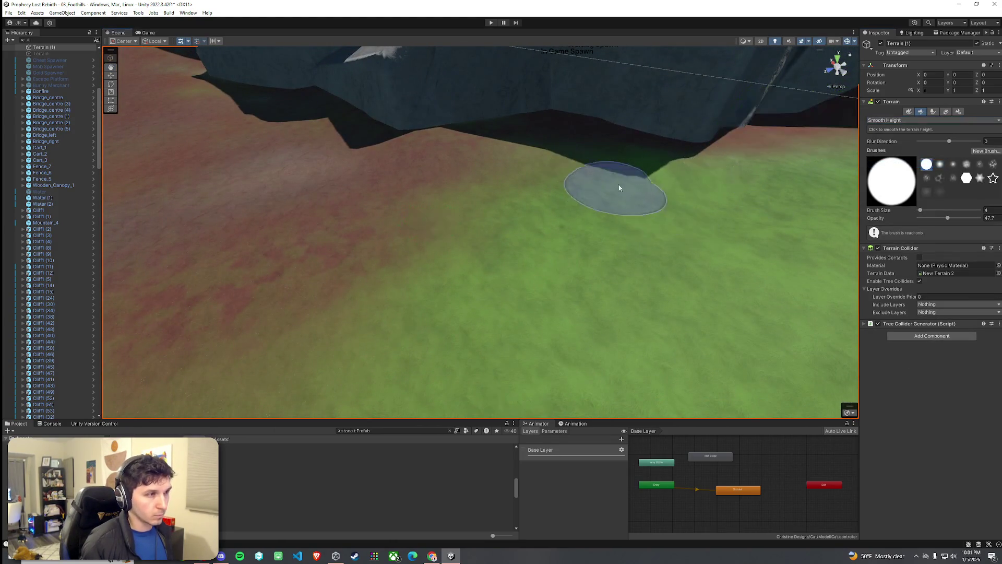
scroll(703, 174, "up", 5)
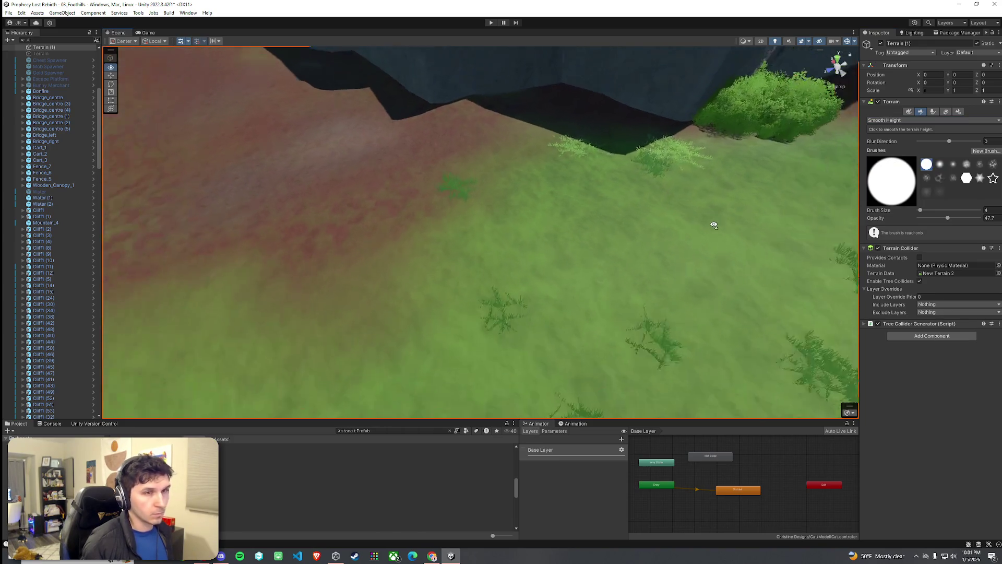
scroll(747, 241, "down", 5)
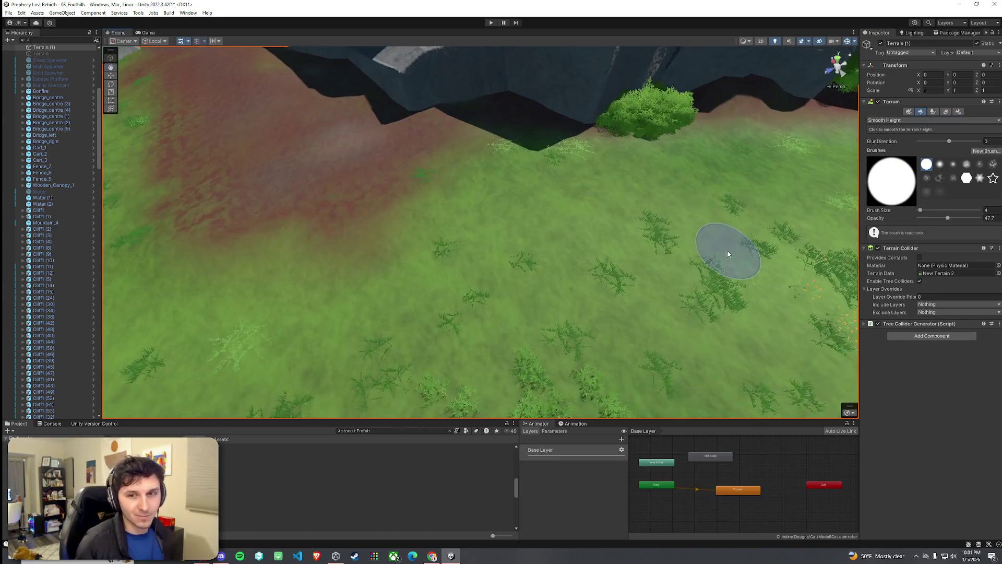
scroll(742, 221, "up", 10)
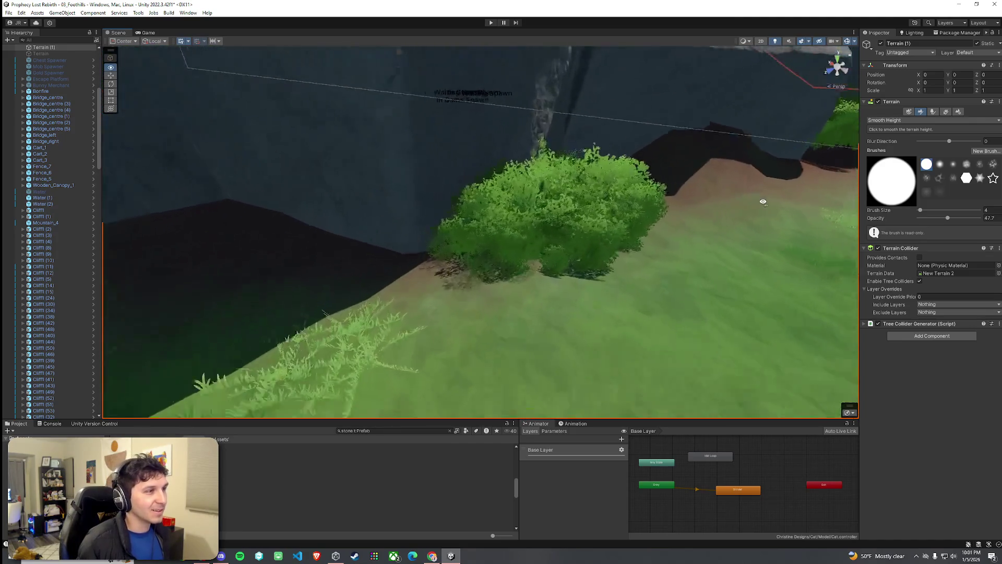
left_click_drag(822, 185, 749, 182)
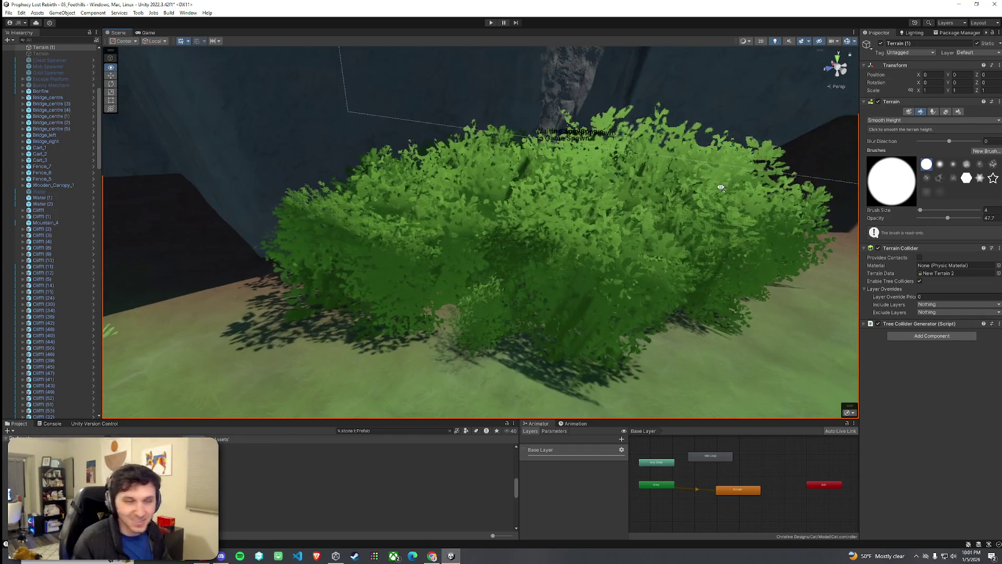
scroll(722, 188, "down", 5)
mouse_move(722, 188)
left_mouse_down()
mouse_move(633, 194)
mouse_move(703, 192)
mouse_move(883, 237)
mouse_move(496, 163)
mouse_move(634, 179)
mouse_move(604, 163)
mouse_move(544, 165)
mouse_move(515, 188)
left_mouse_up()
Paint bushes beside the rocks along the ridge, moving a misplaced one further left
left_click(933, 111)
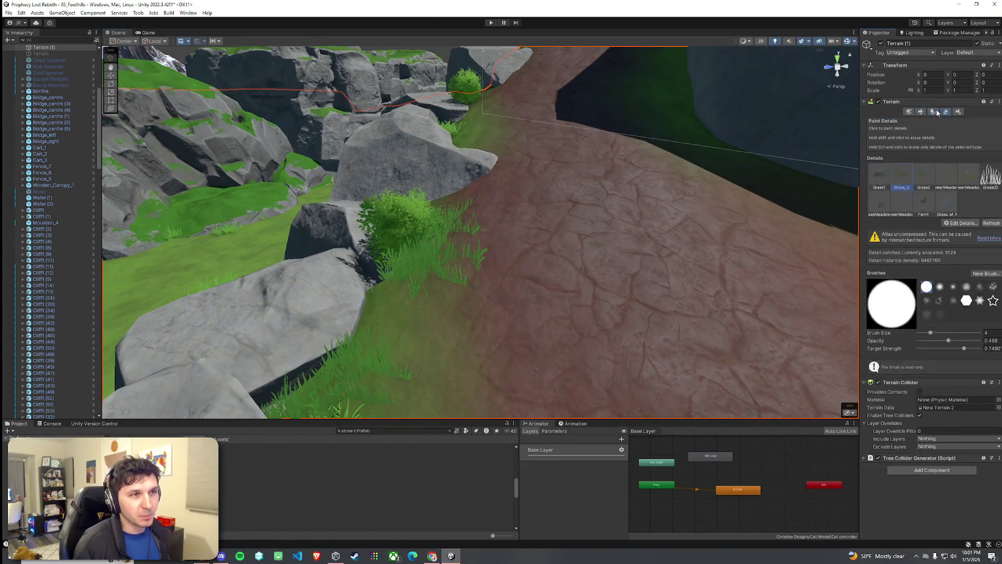
mouse_move(790, 235)
left_mouse_down()
mouse_move(653, 239)
mouse_move(604, 228)
mouse_move(633, 224)
mouse_move(627, 242)
mouse_move(637, 261)
left_mouse_up()
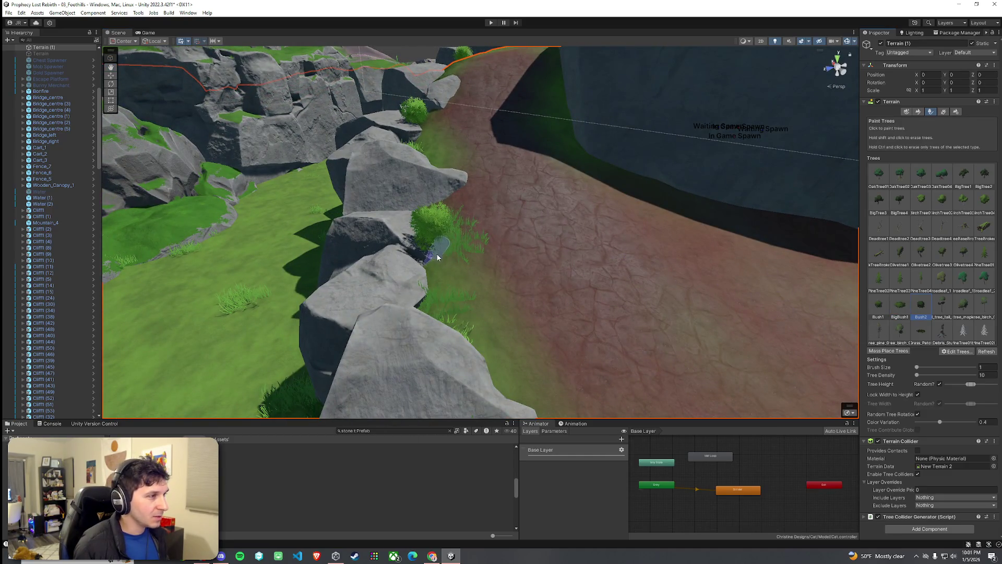
left_click(436, 257)
left_click(468, 277)
mouse_move(472, 284)
left_mouse_down()
mouse_move(578, 284)
mouse_move(628, 270)
mouse_move(511, 271)
mouse_move(454, 241)
mouse_move(376, 233)
mouse_move(314, 263)
mouse_move(397, 245)
mouse_move(447, 257)
mouse_move(423, 220)
left_mouse_up()
left_click_drag(485, 244, 392, 249)
left_click(390, 249, "shift")
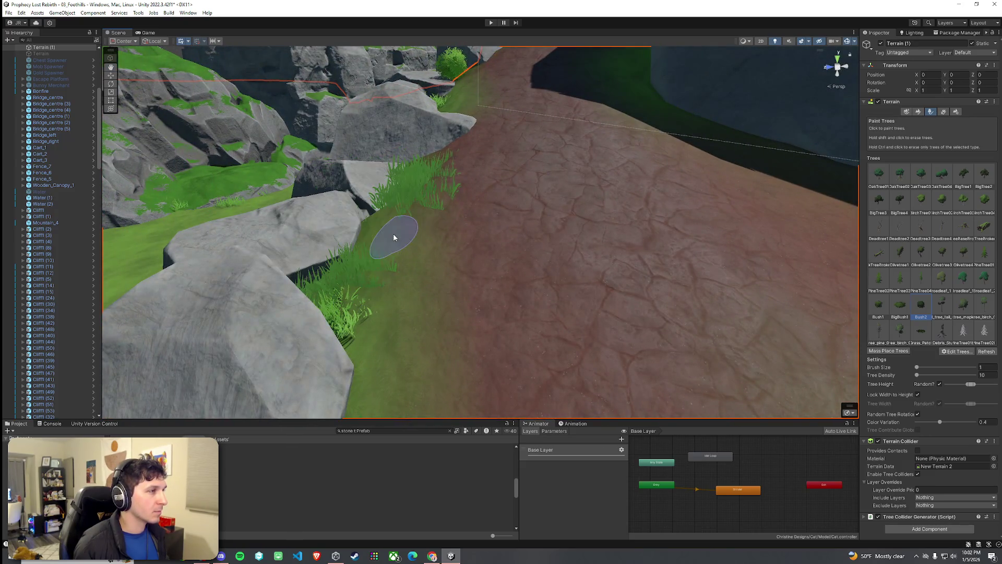
left_click(316, 279)
Place a bush beneath the overhanging cliff, undoing misplaced attempts until it sits right
mouse_move(318, 282)
left_mouse_down()
mouse_move(373, 291)
mouse_move(422, 229)
mouse_move(465, 263)
left_mouse_up()
mouse_move(496, 331)
left_mouse_down()
mouse_move(501, 344)
mouse_move(532, 352)
mouse_move(346, 319)
mouse_move(195, 340)
mouse_move(188, 359)
mouse_move(398, 304)
left_mouse_up()
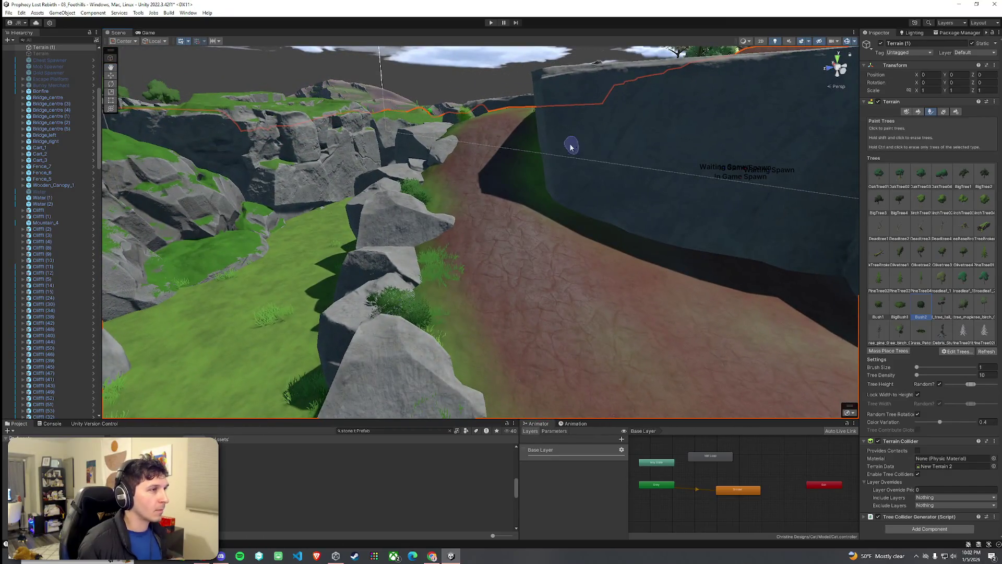
scroll(626, 244, "up", 2)
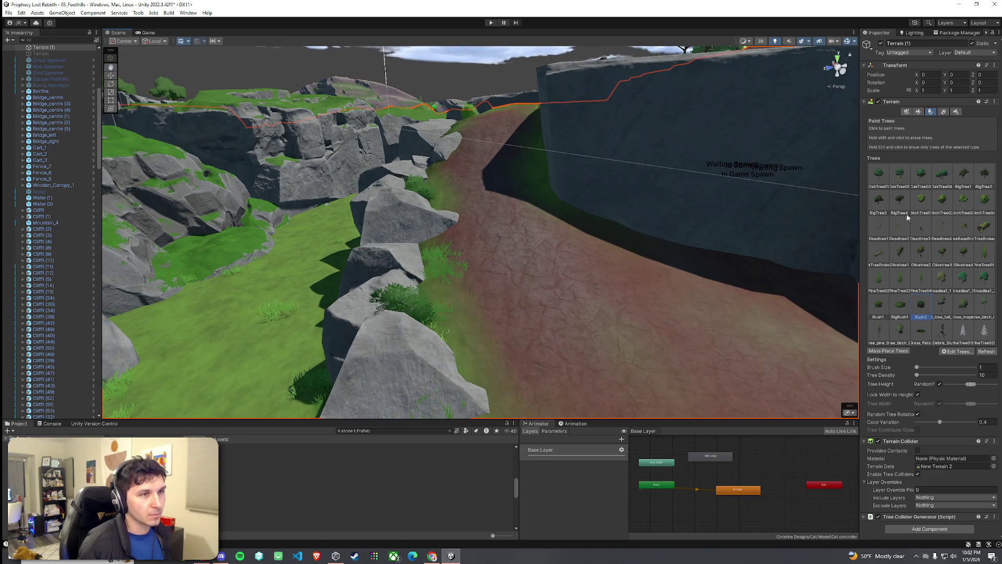
left_click(570, 198)
key("ctrl+z")
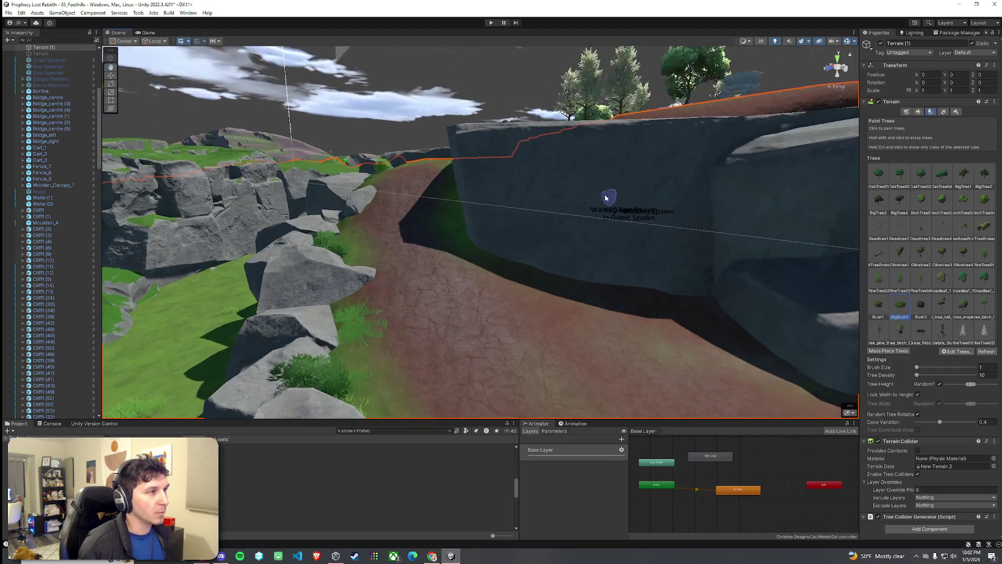
mouse_move(479, 168)
left_mouse_down()
mouse_move(606, 226)
mouse_move(519, 208)
left_mouse_up()
left_click(569, 208)
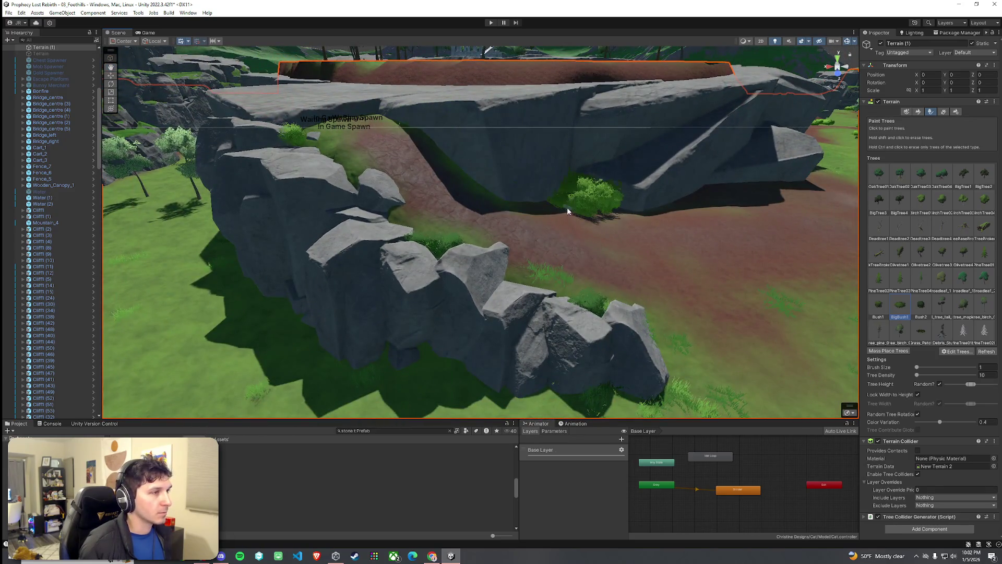
key("ctrl+z")
left_click(553, 207)
Paint bushes along the base of the cliff beside the dirt path
scroll(591, 206, "up", 6)
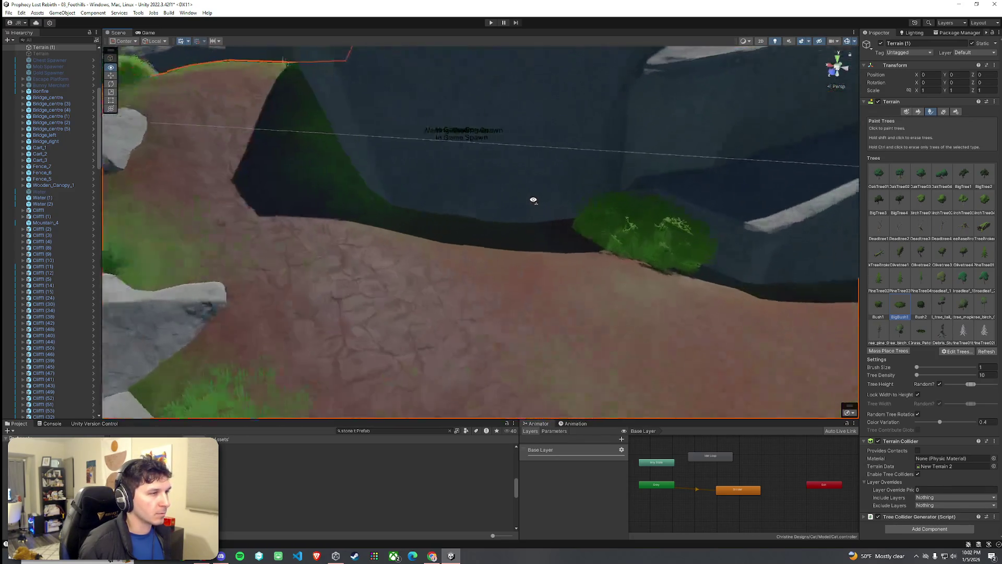
scroll(592, 240, "down", 6)
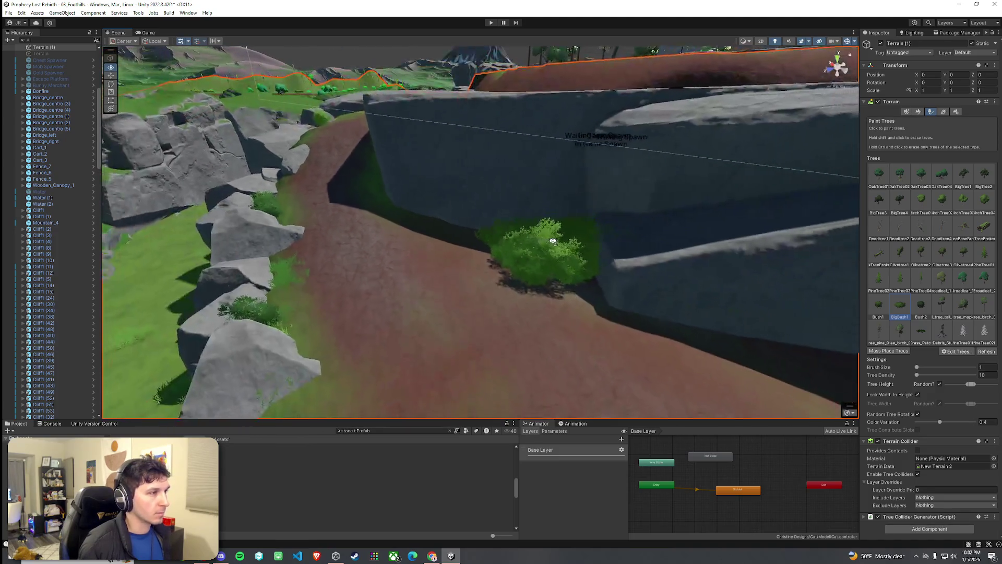
key("ctrl+z")
mouse_move(544, 201)
left_mouse_down()
mouse_move(495, 187)
mouse_move(642, 152)
mouse_move(682, 123)
mouse_move(566, 188)
mouse_move(649, 206)
mouse_move(522, 224)
left_mouse_up()
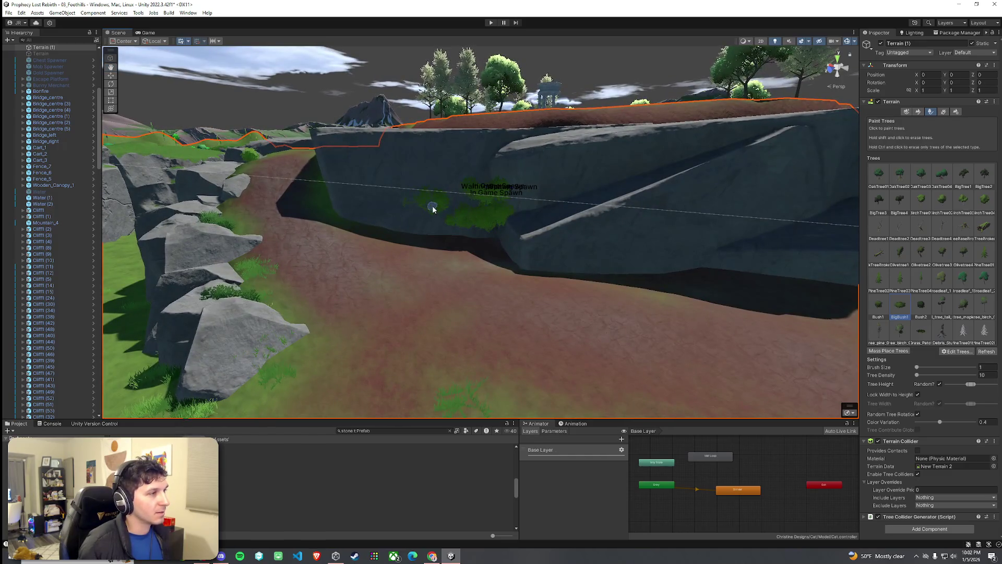
mouse_move(427, 206)
left_mouse_down()
mouse_move(405, 221)
mouse_move(458, 225)
mouse_move(539, 206)
mouse_move(491, 205)
mouse_move(446, 243)
mouse_move(456, 263)
left_mouse_up()
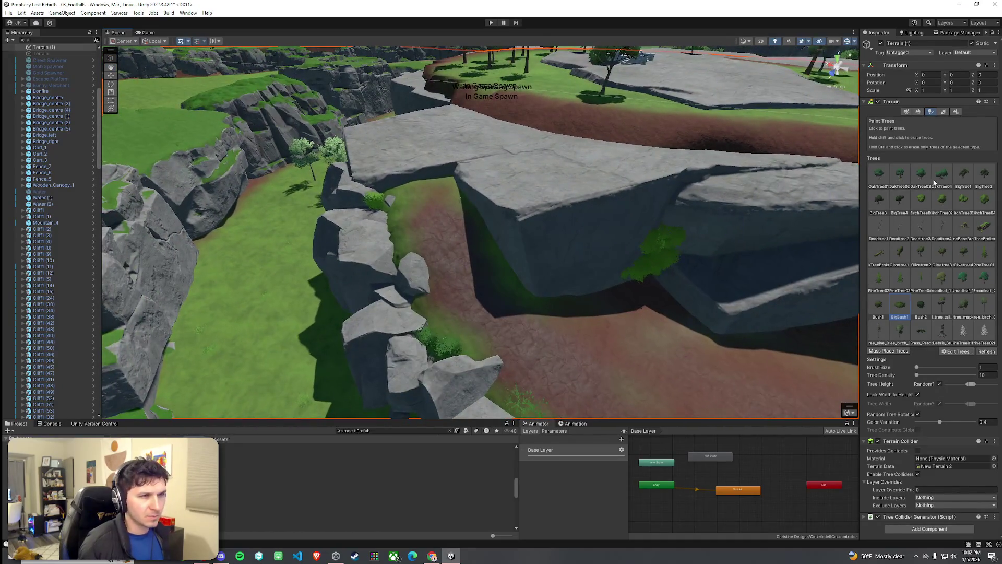
left_click(919, 113)
left_click(919, 120)
Paint the rock texture layer onto the floor under the rock ledge
left_click(903, 146)
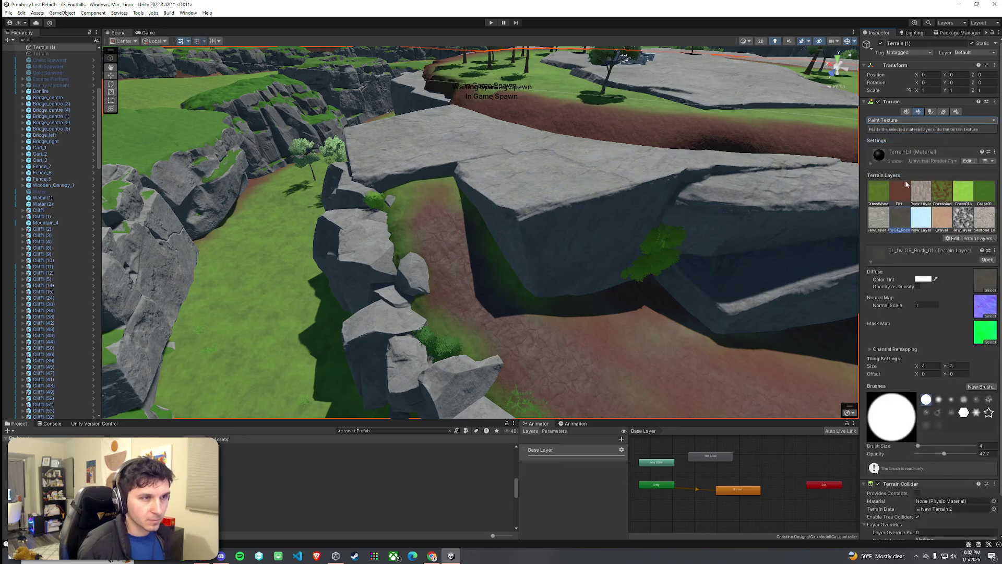
left_click_drag(804, 235, 492, 268)
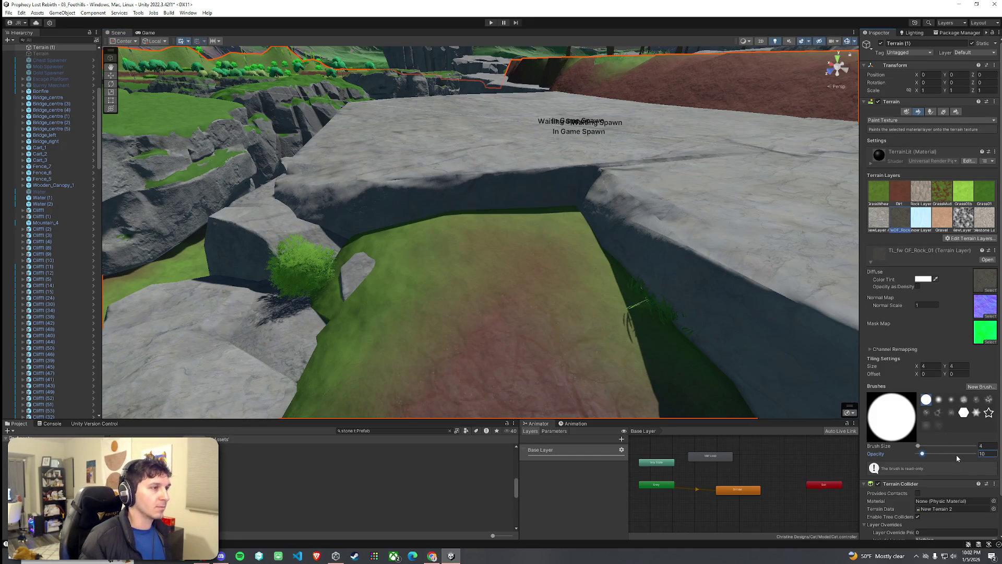
mouse_move(501, 327)
left_mouse_down()
mouse_move(517, 331)
mouse_move(501, 313)
mouse_move(476, 353)
mouse_move(566, 353)
mouse_move(528, 307)
left_mouse_up()
Paint the Dirt layer across the floor under the ledge
left_click(900, 192)
mouse_move(663, 213)
left_mouse_down()
mouse_move(504, 217)
mouse_move(425, 251)
mouse_move(577, 219)
mouse_move(847, 345)
left_mouse_up()
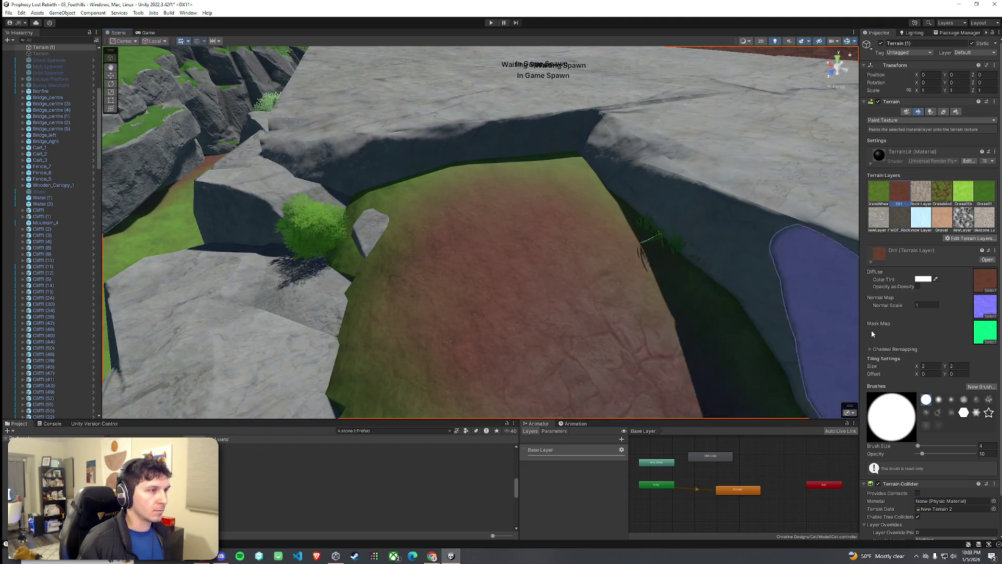
mouse_move(723, 271)
left_mouse_down()
mouse_move(663, 298)
mouse_move(745, 318)
mouse_move(701, 339)
left_mouse_up()
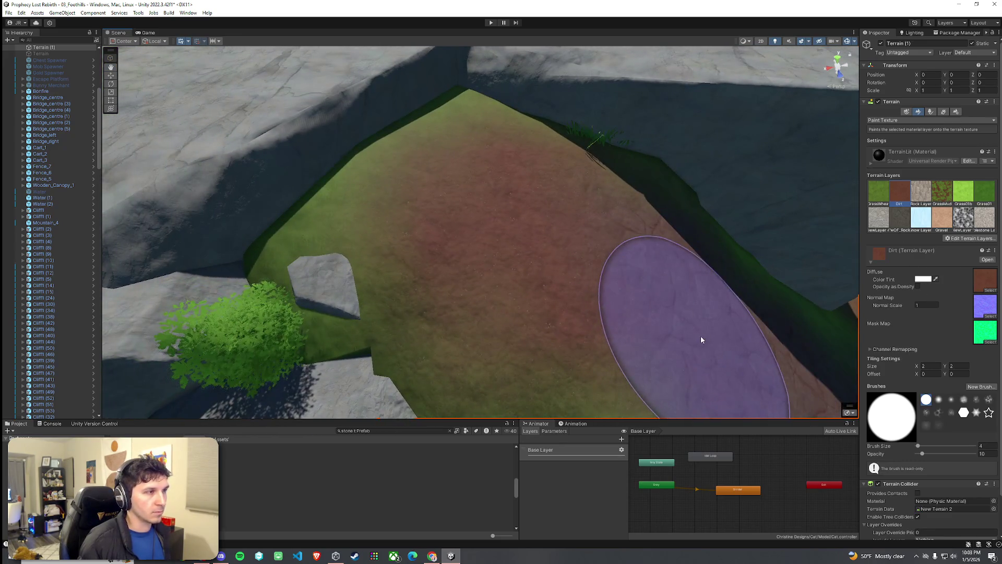
Reselect the rock layer and pull back to view the whole plateau and river
left_click(896, 228)
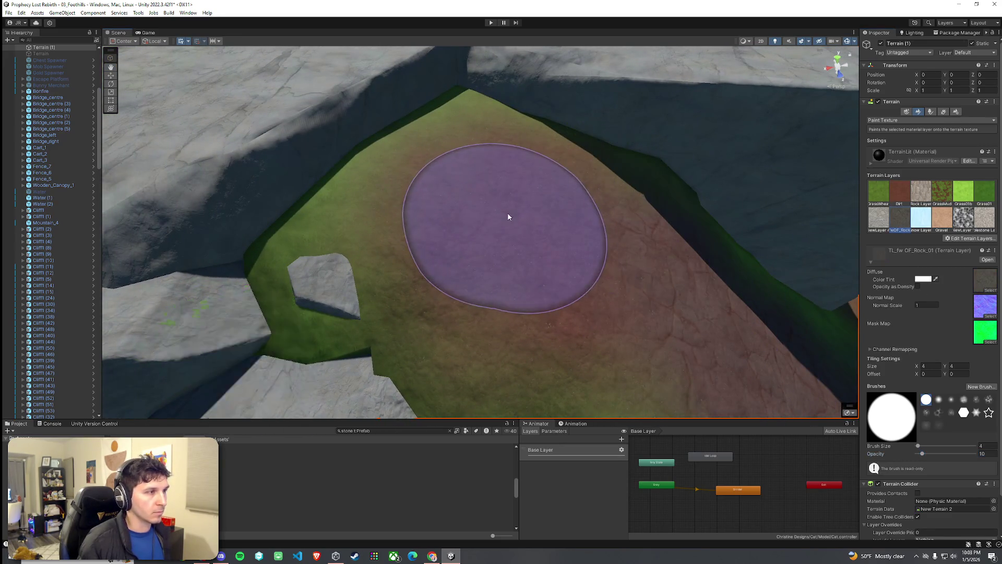
mouse_move(533, 294)
left_mouse_down()
mouse_move(669, 340)
mouse_move(553, 299)
mouse_move(465, 317)
mouse_move(459, 329)
mouse_move(428, 316)
left_mouse_up()
key("alt+space")
key("Escape")
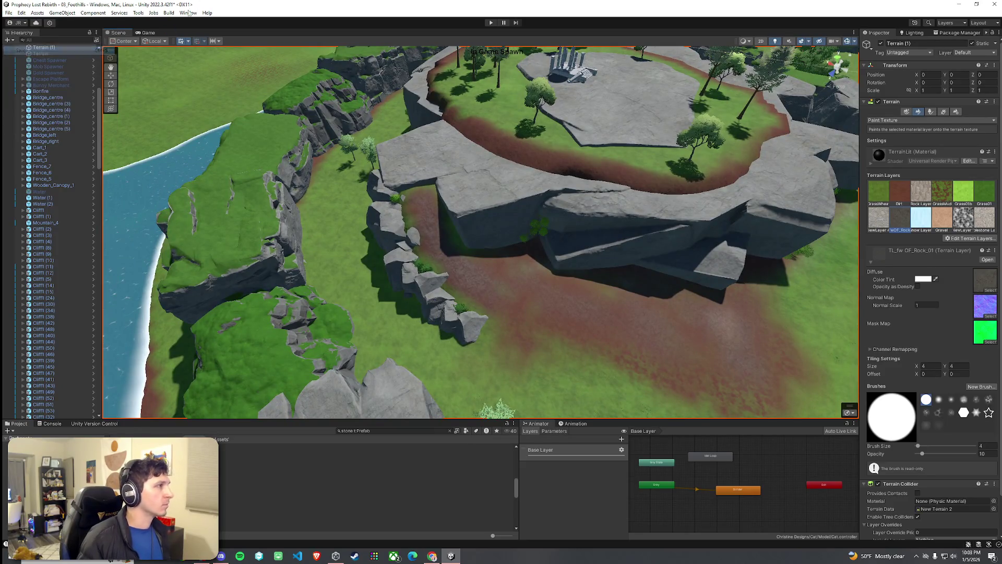
mouse_move(447, 226)
left_mouse_down()
mouse_move(477, 214)
mouse_move(623, 210)
mouse_move(539, 217)
mouse_move(368, 162)
mouse_move(463, 139)
mouse_move(490, 152)
mouse_move(470, 152)
left_mouse_up()
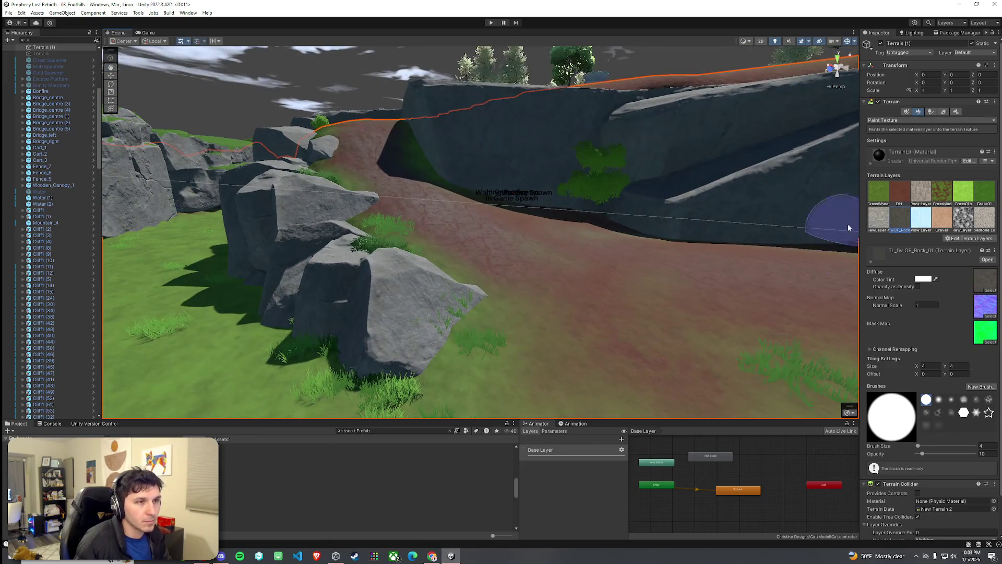
left_click(930, 112)
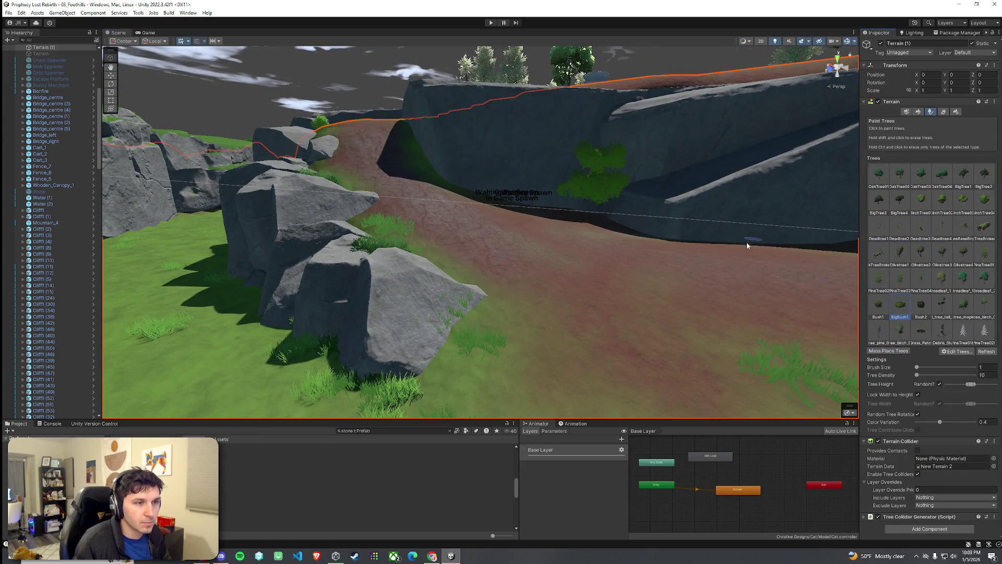
Browse the ruins prefabs and inspect the SM_sword_stone_ruins preview from several angles
left_click(209, 506)
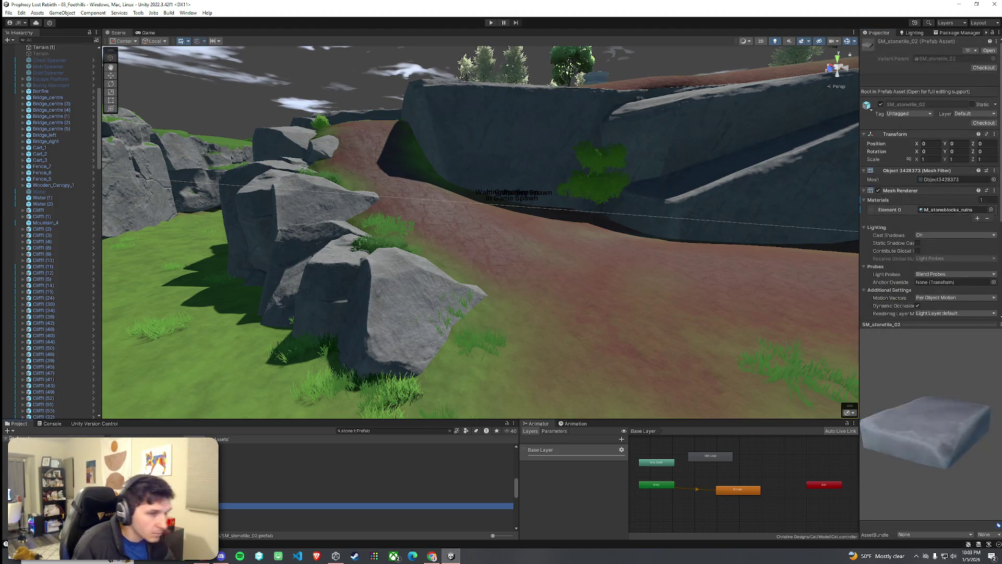
key("Down")
key("Down")
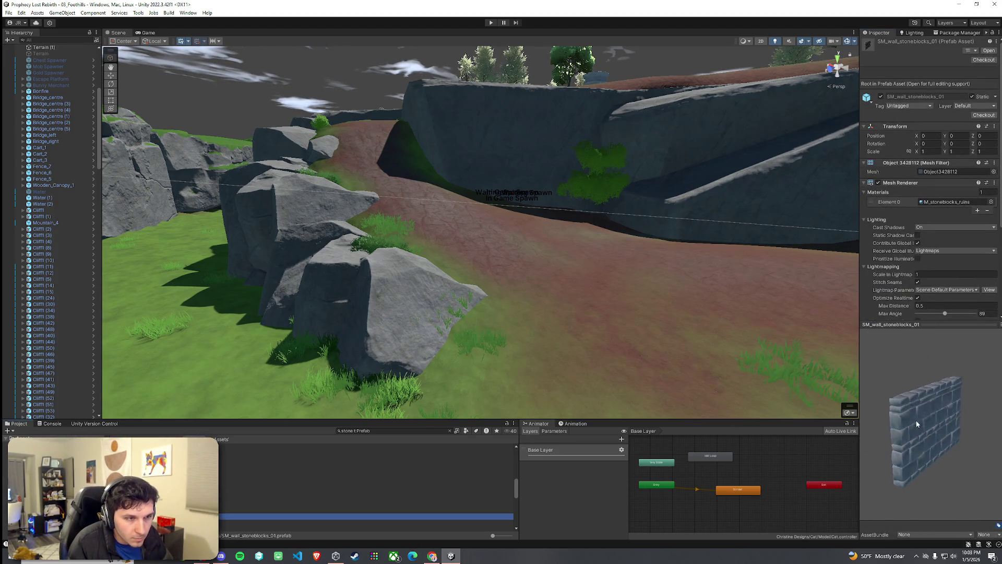
key("Up")
left_click_drag(925, 421, 931, 430)
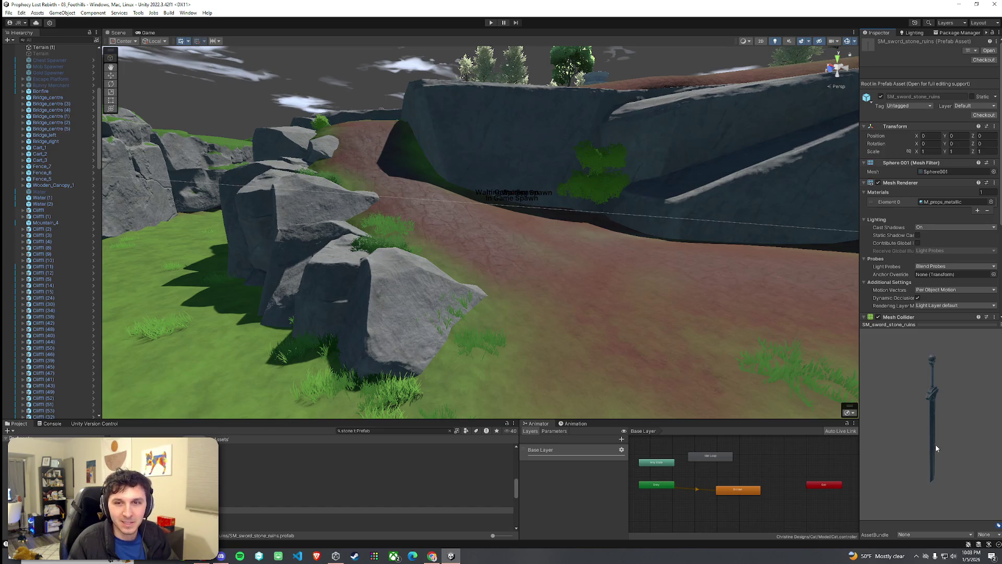
mouse_move(935, 449)
left_mouse_down()
mouse_move(957, 427)
mouse_move(919, 466)
mouse_move(904, 430)
left_mouse_up()
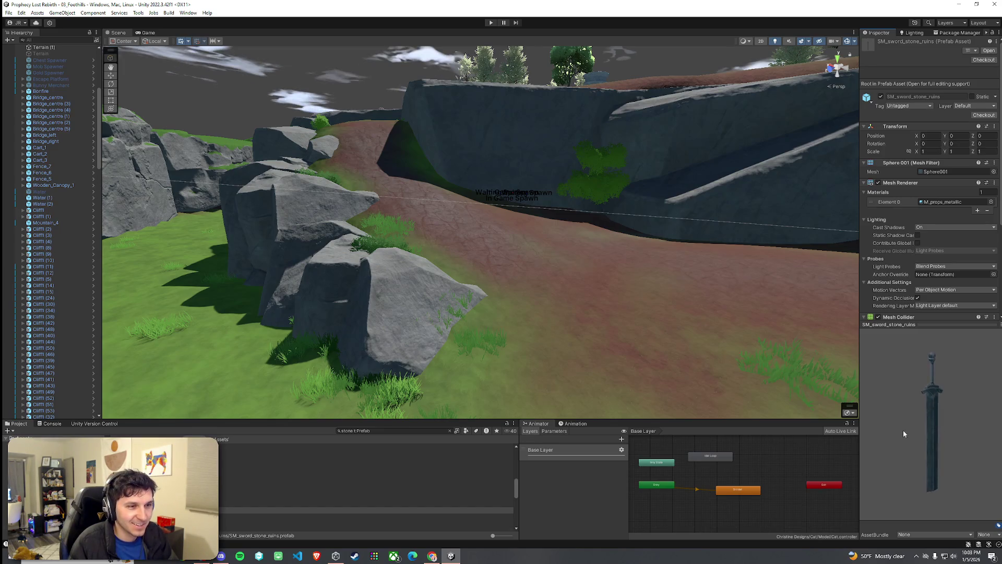
mouse_move(913, 476)
left_mouse_down()
mouse_move(934, 462)
mouse_move(924, 450)
left_mouse_up()
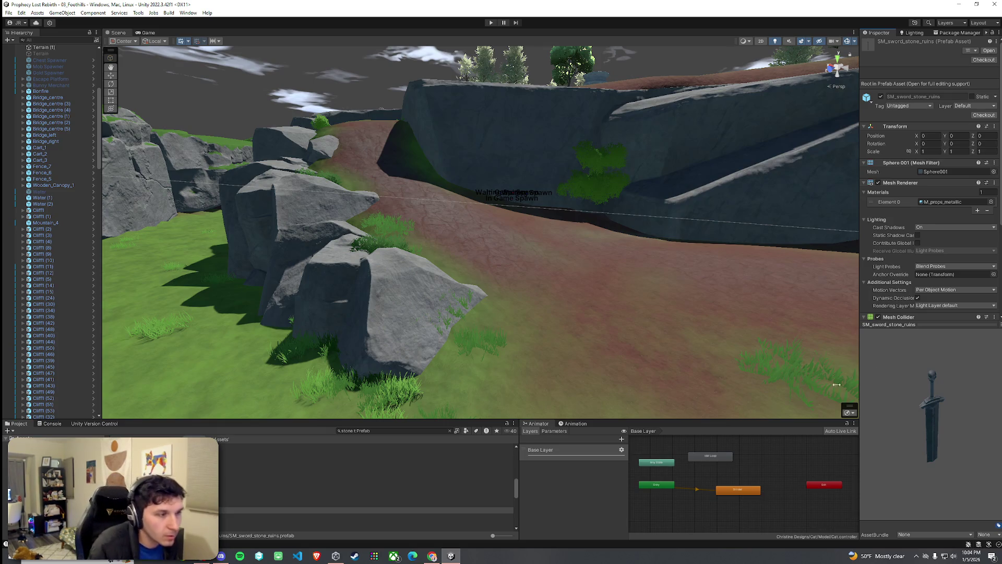
Step through the stone prefabs to select Stone2b.prefab
left_click(237, 517)
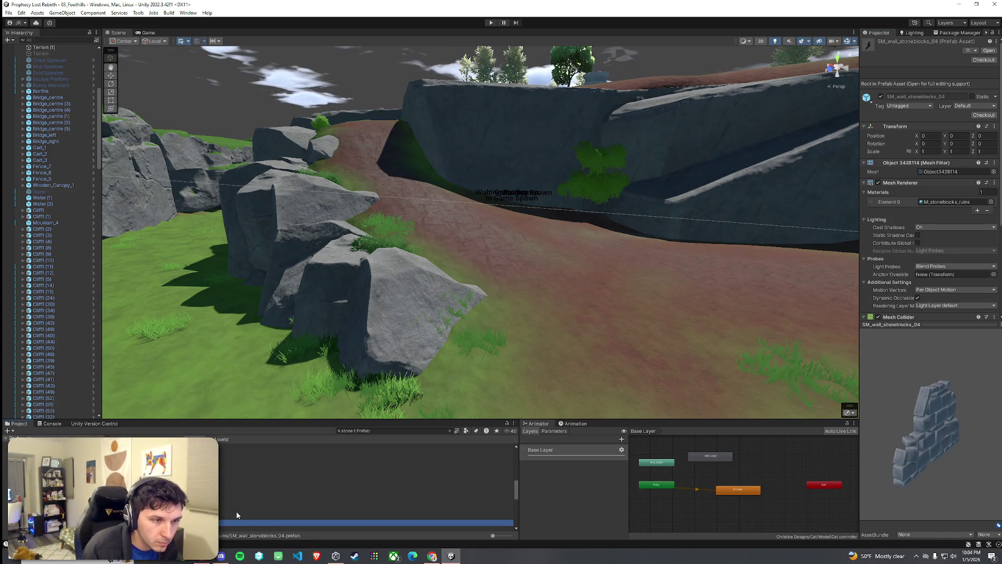
key("Down")
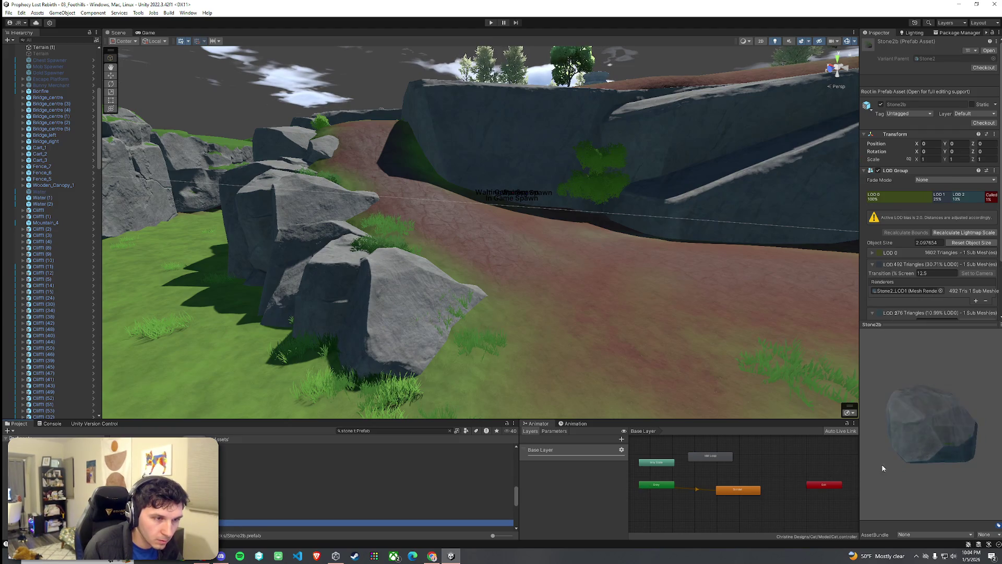
key("Down")
Drop a Stone2b rock onto the dirt path and scale it down slightly
mouse_move(366, 510)
left_mouse_down()
mouse_move(458, 230)
mouse_move(441, 222)
left_mouse_up()
scroll(440, 222, "up", 5)
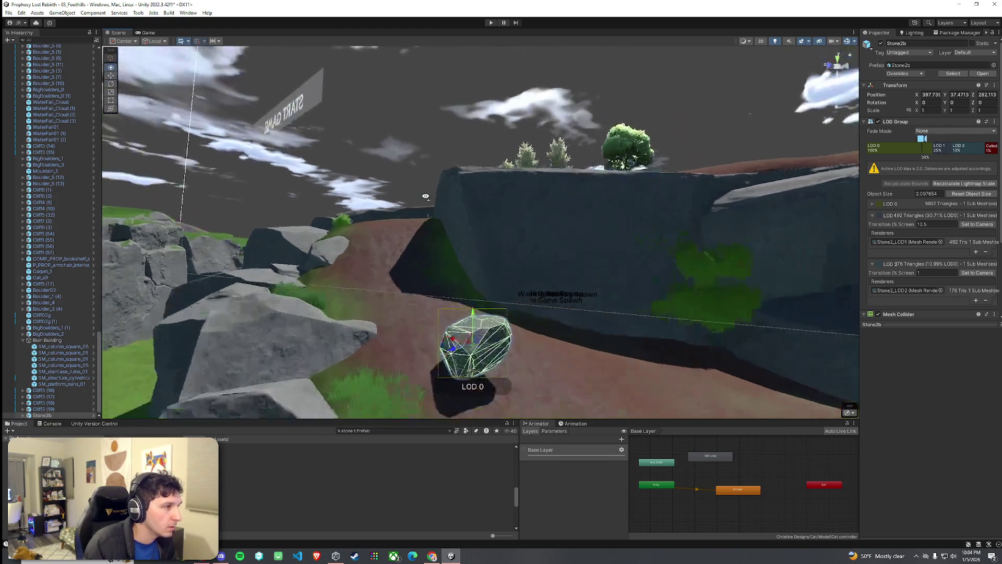
scroll(471, 279, "down", 3)
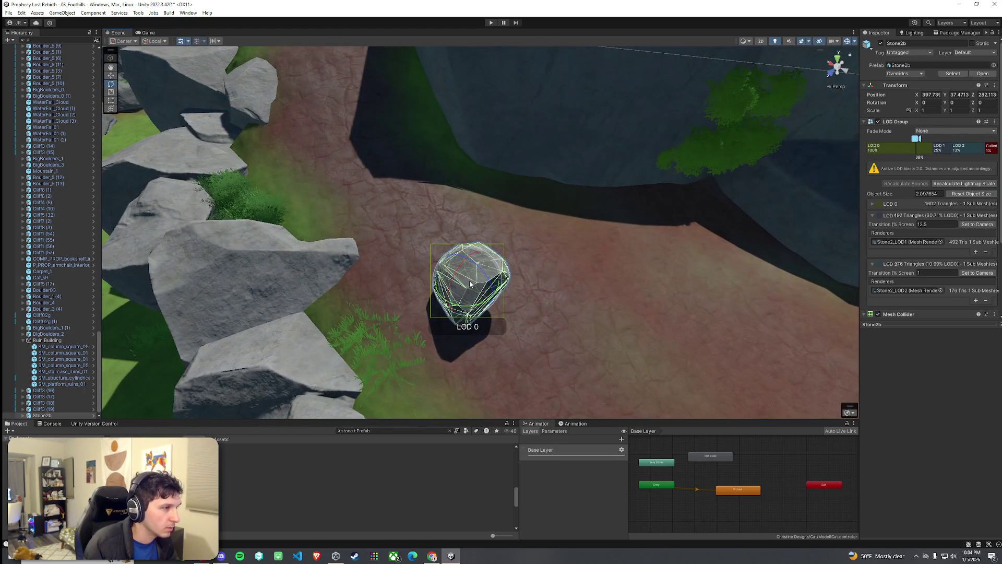
key("r")
mouse_move(470, 280)
left_mouse_down()
mouse_move(467, 287)
mouse_move(433, 248)
mouse_move(436, 347)
mouse_move(469, 366)
left_mouse_up()
key("f")
key("w")
key("e")
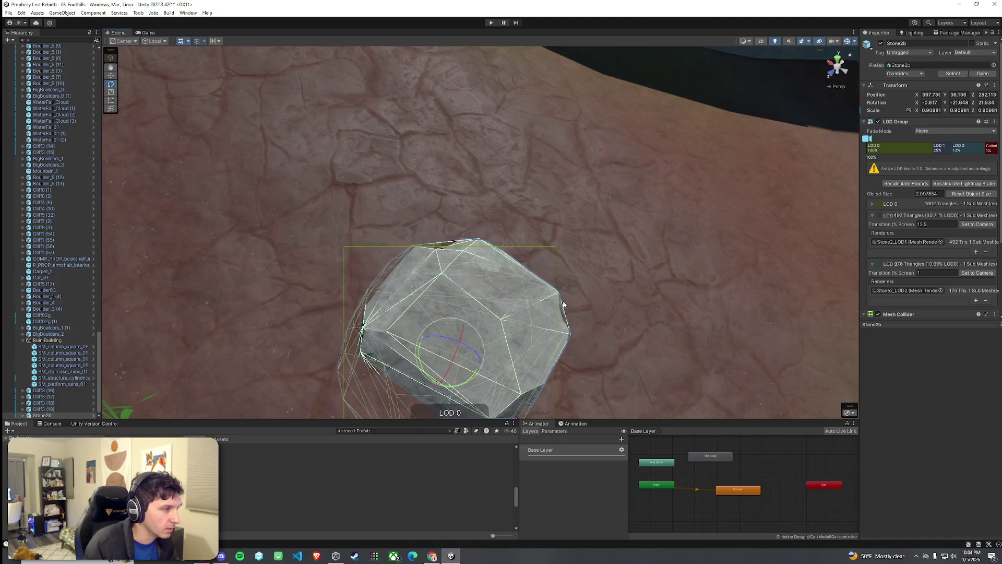
Frame the small grey stone and place a mossy Stone1 rock beside it
left_click(559, 329)
mouse_move(559, 329)
left_mouse_down()
mouse_move(445, 236)
mouse_move(500, 259)
left_mouse_up()
left_click(499, 259)
key("f")
left_click(240, 497)
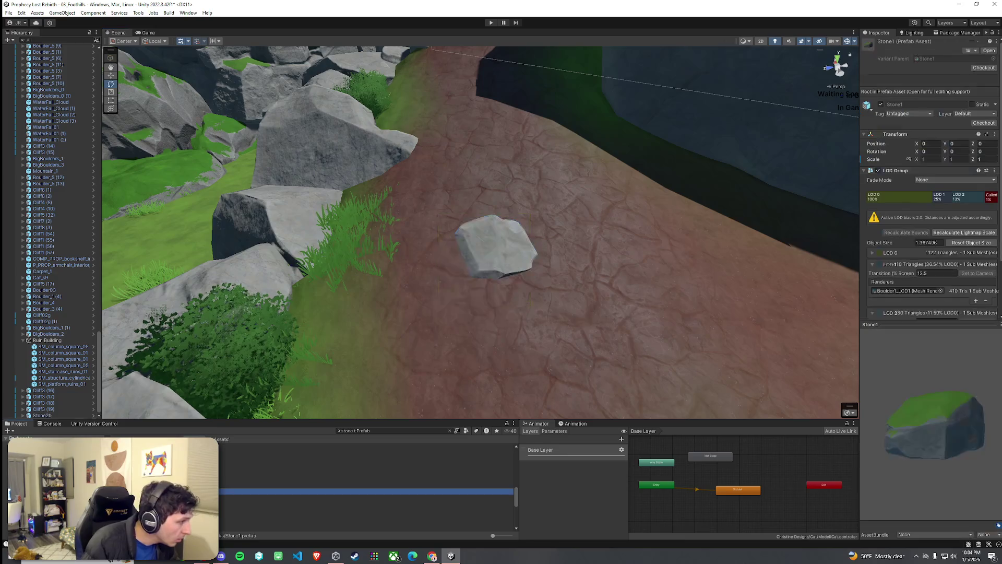
mouse_move(240, 497)
left_mouse_down()
mouse_move(272, 486)
mouse_move(550, 256)
mouse_move(575, 223)
mouse_move(566, 223)
mouse_move(575, 198)
mouse_move(566, 215)
mouse_move(596, 209)
left_mouse_up()
key("w")
left_click(573, 214)
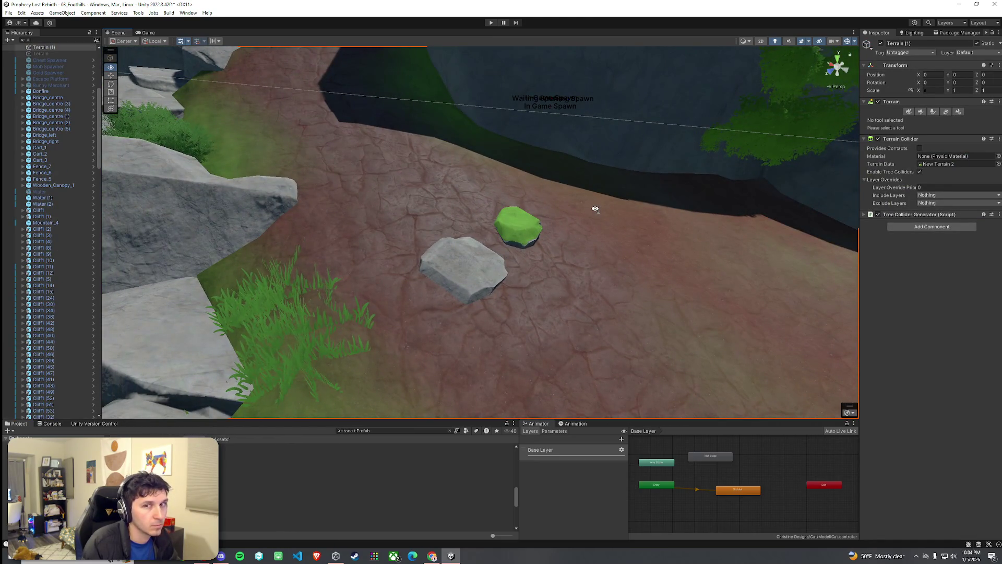
Sink the mossy Stone1 rock into the ground and tilt it to a new angle
mouse_move(595, 209)
left_mouse_down()
mouse_move(503, 212)
mouse_move(483, 230)
left_mouse_up()
left_click(483, 229)
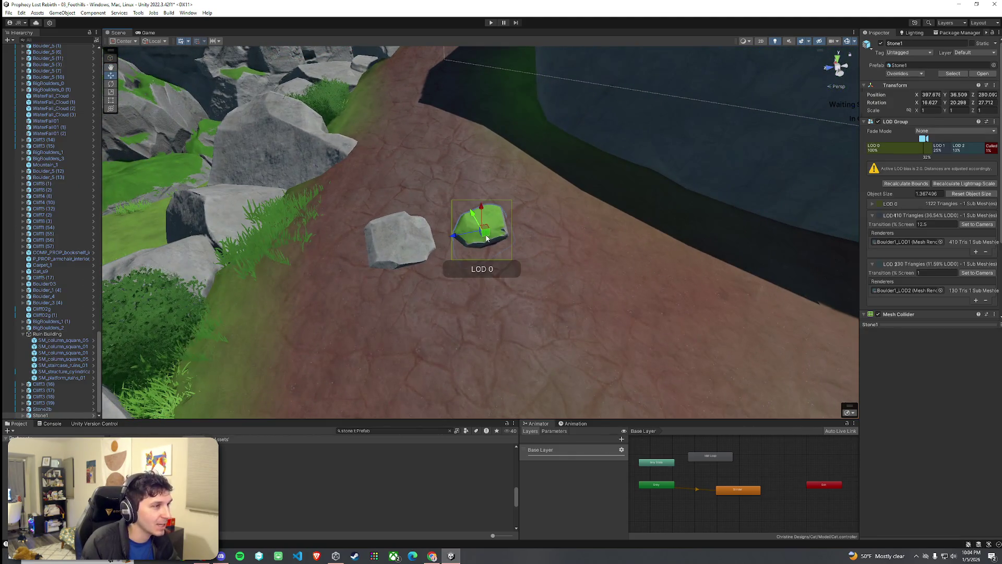
scroll(484, 239, "up", 3)
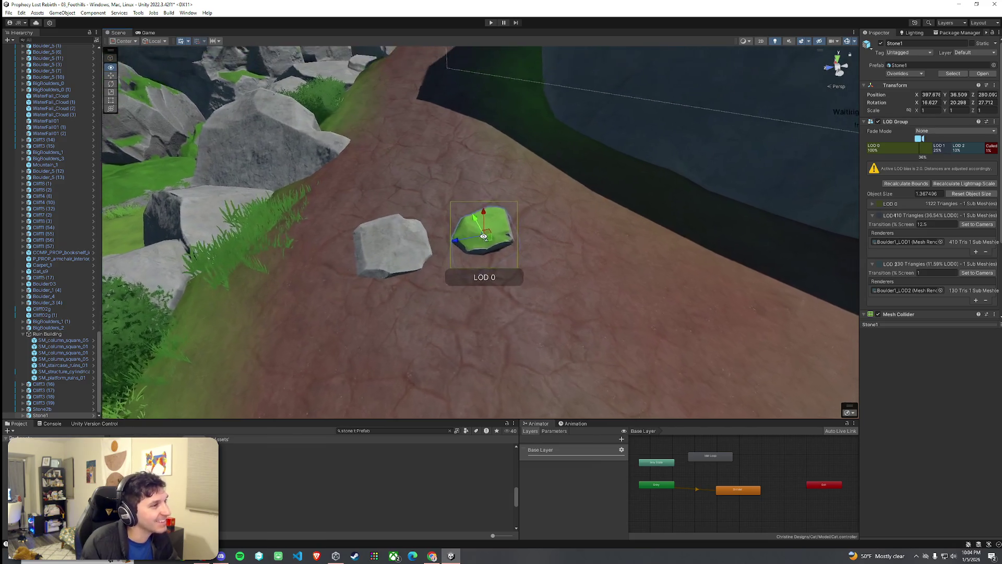
mouse_move(481, 237)
left_mouse_down()
mouse_move(447, 229)
mouse_move(463, 243)
left_mouse_up()
key("e")
key("w")
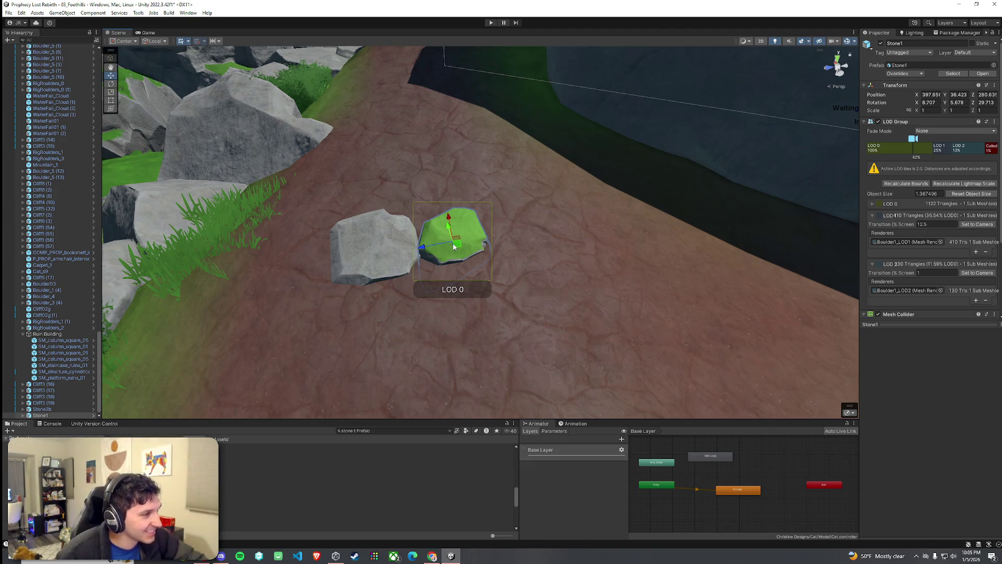
mouse_move(457, 260)
left_mouse_down()
mouse_move(484, 267)
mouse_move(459, 241)
mouse_move(455, 251)
mouse_move(450, 230)
mouse_move(437, 264)
mouse_move(526, 269)
mouse_move(503, 254)
mouse_move(524, 274)
mouse_move(534, 227)
left_mouse_up()
key("w")
key("e")
key("w")
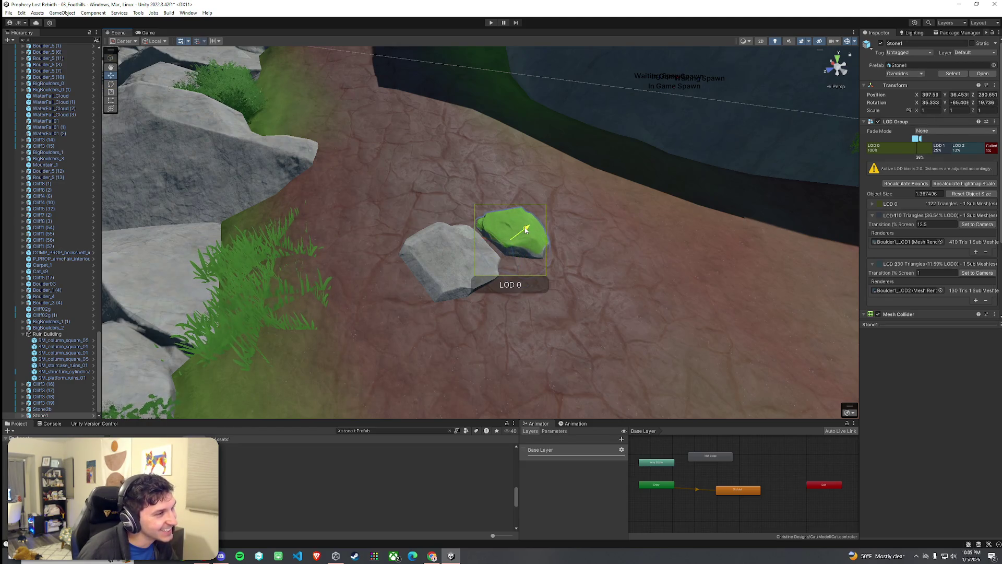
Drop a new Stone1 rock into the scene and delete the original mossy rock
left_click(448, 255)
mouse_move(448, 255)
left_mouse_down()
mouse_move(460, 246)
mouse_move(503, 256)
left_mouse_up()
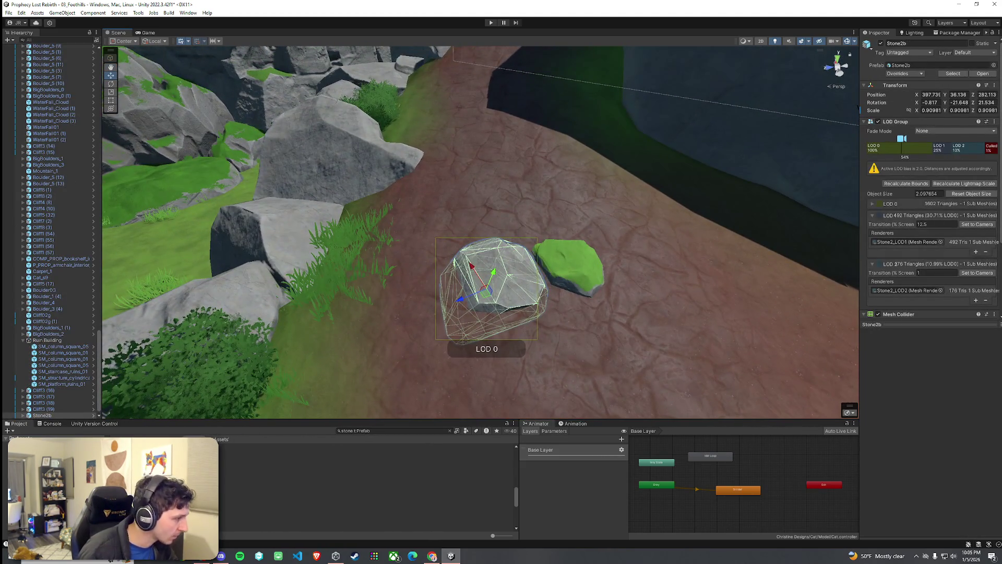
left_click(365, 491)
mouse_move(365, 485)
left_mouse_down()
mouse_move(490, 309)
mouse_move(533, 223)
mouse_move(535, 175)
mouse_move(544, 194)
left_mouse_up()
key("e")
key("w")
left_click(595, 293)
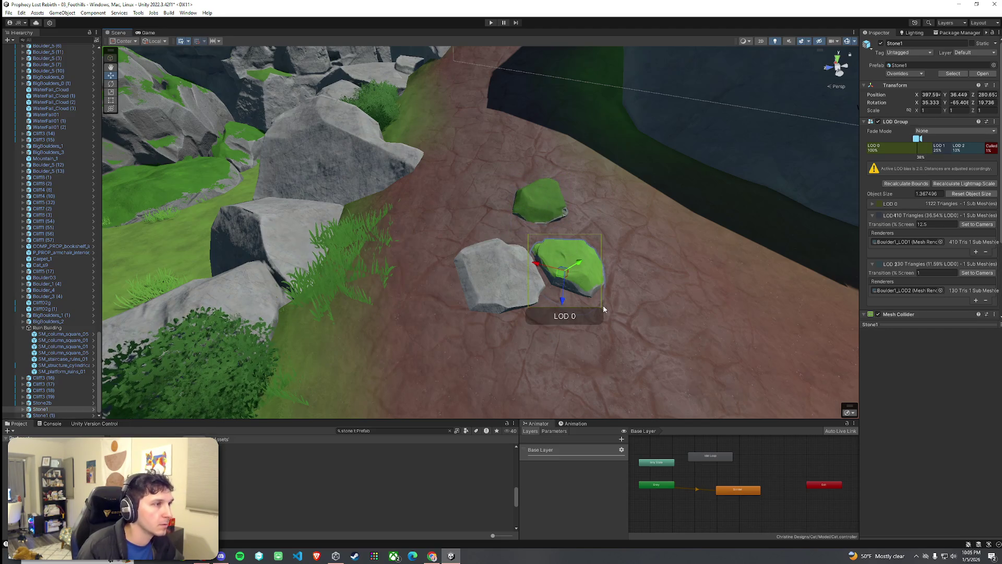
key("Delete")
Move Stone1 (1) behind the grey rock and tilt it into place
left_click(514, 334)
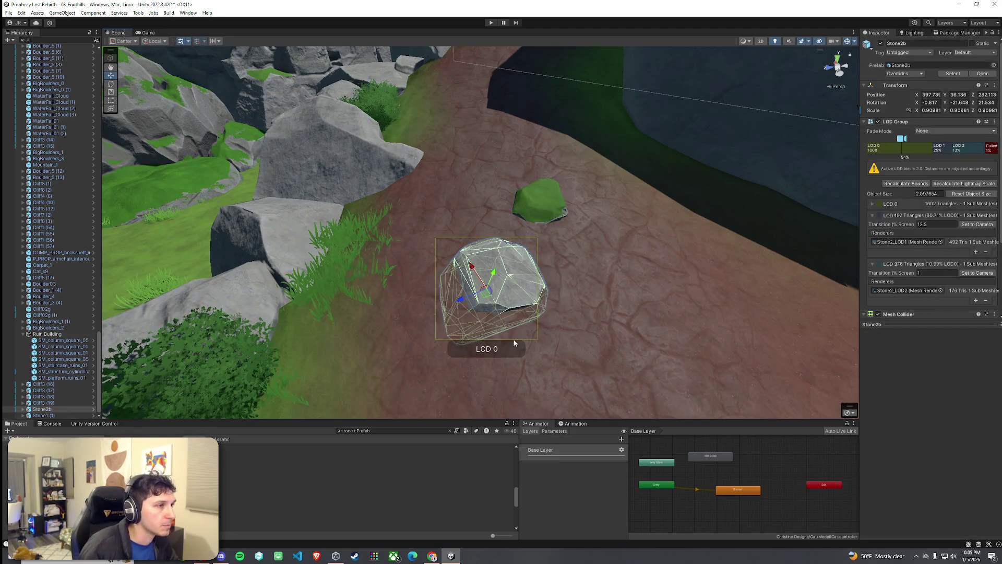
left_click(544, 218)
mouse_move(542, 214)
left_mouse_down()
mouse_move(501, 236)
mouse_move(484, 233)
mouse_move(485, 219)
mouse_move(493, 231)
mouse_move(489, 203)
mouse_move(475, 218)
left_mouse_up()
key("e")
key("w")
key("e")
key("w")
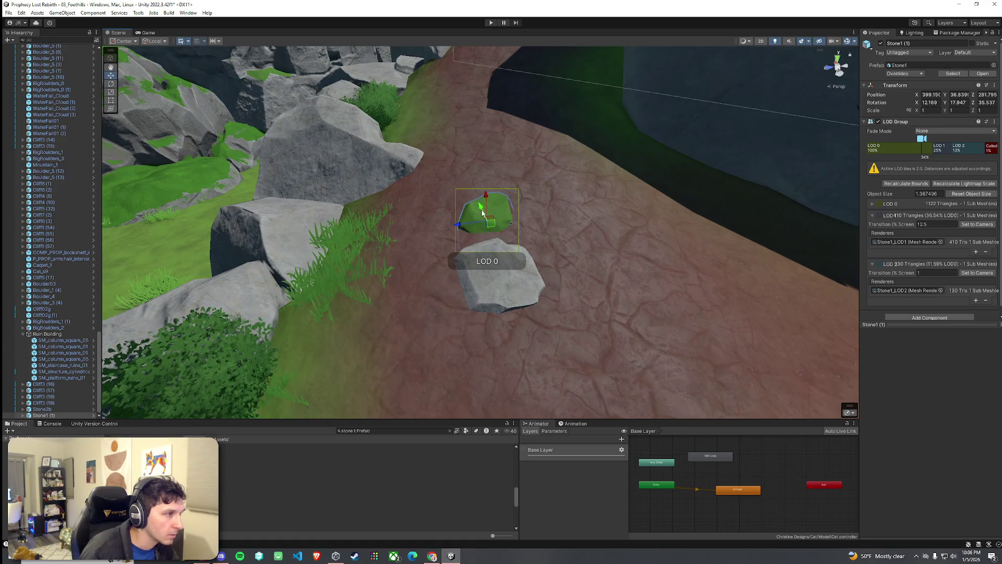
left_click(469, 237)
scroll(567, 271, "up", 5)
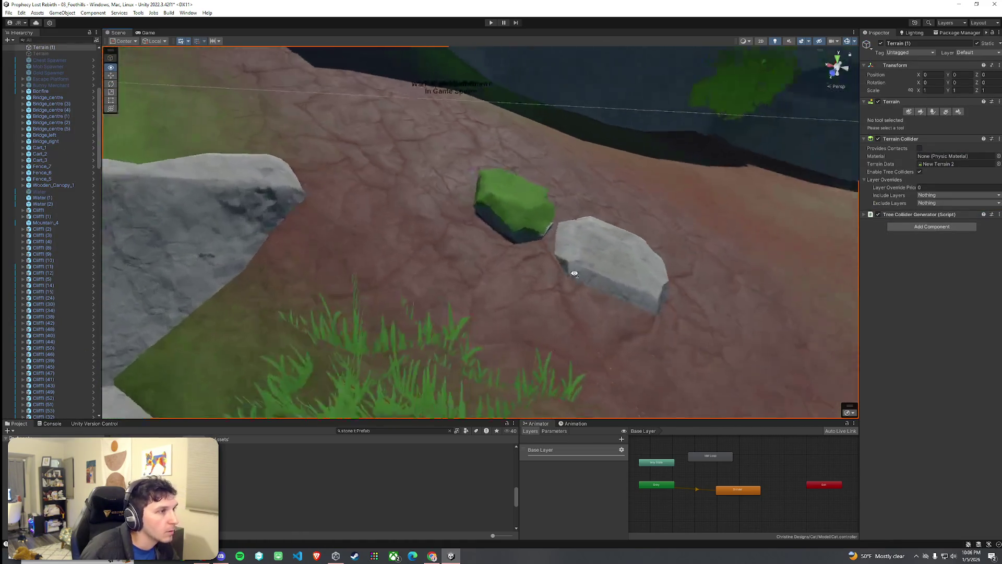
Place a Stone1b rock prefab next to the grey boulder on the path
mouse_move(616, 269)
left_mouse_down()
mouse_move(707, 259)
mouse_move(442, 276)
mouse_move(444, 287)
mouse_move(468, 288)
left_mouse_up()
scroll(441, 276, "down", 5)
left_click(468, 236)
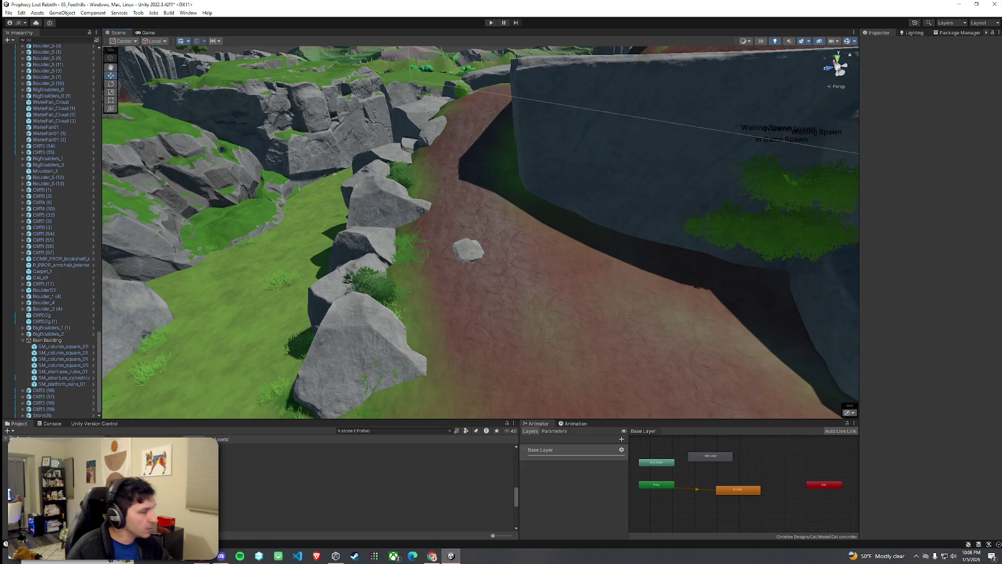
left_click(156, 510)
left_click(157, 497)
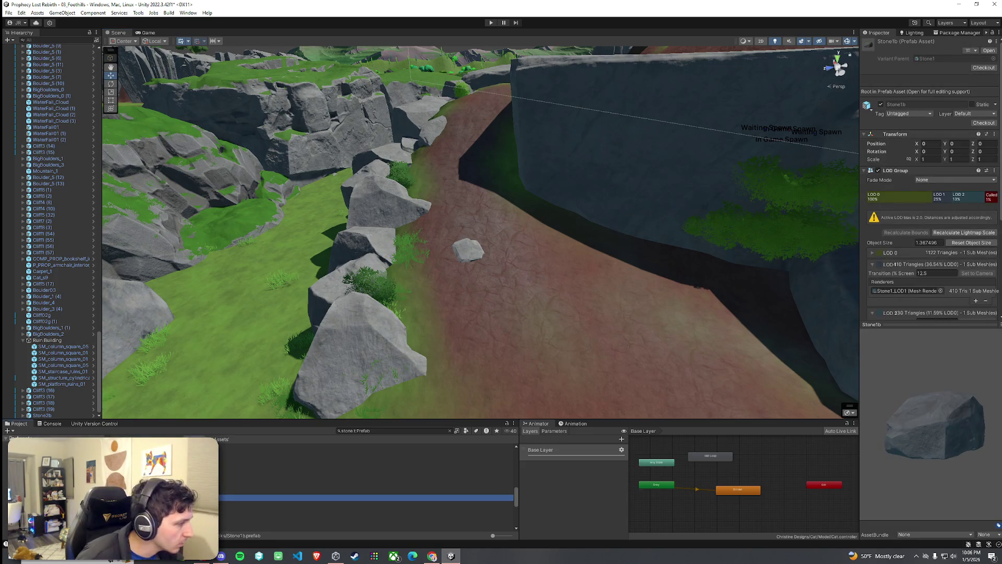
mouse_move(335, 401)
left_mouse_down()
mouse_move(481, 246)
mouse_move(504, 256)
mouse_move(584, 250)
mouse_move(505, 230)
left_mouse_up()
Frame the new Stone1b rock and turn it to a new angle
key("e")
key("f")
key("r")
key("e")
key("w")
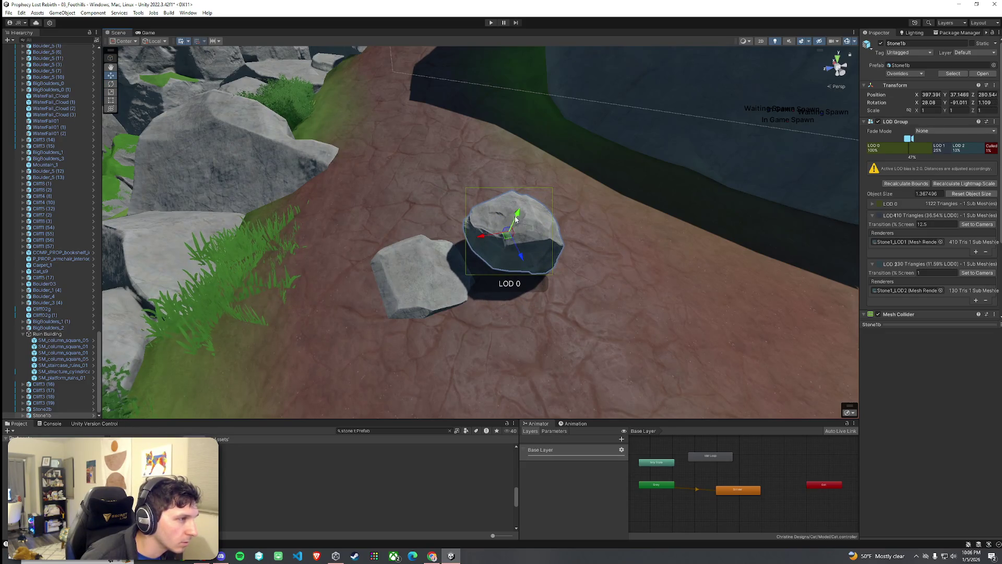
key("e")
mouse_move(510, 243)
left_mouse_down()
mouse_move(478, 252)
mouse_move(495, 267)
left_mouse_up()
Tilt the Stone1b rock flatter so it lies beside the first stone
key("w")
key("e")
key("w")
key("e")
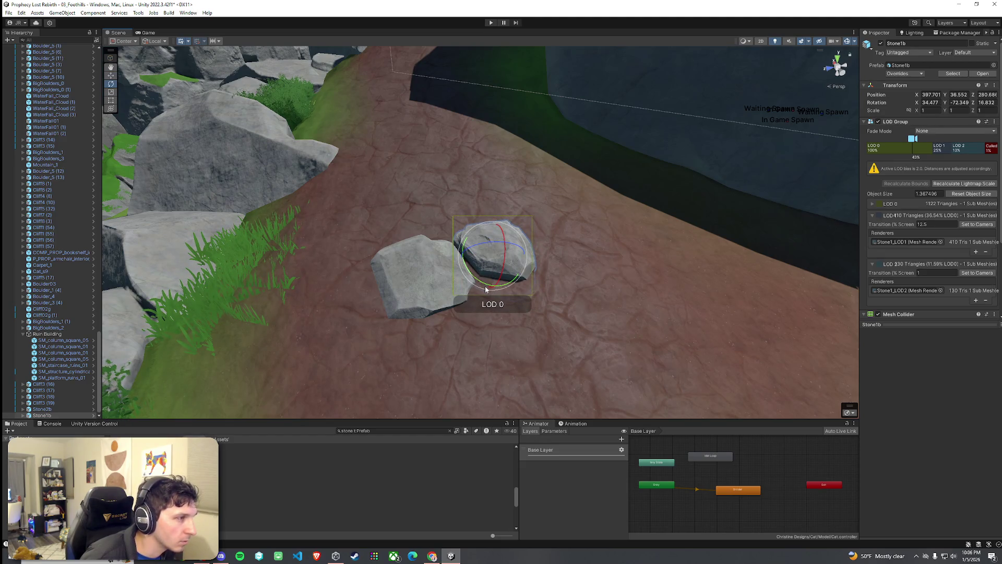
mouse_move(484, 283)
left_mouse_down()
mouse_move(503, 253)
mouse_move(578, 267)
mouse_move(611, 257)
mouse_move(600, 262)
mouse_move(593, 242)
mouse_move(461, 235)
mouse_move(461, 226)
mouse_move(522, 208)
mouse_move(528, 265)
left_mouse_up()
key("w")
left_click(524, 264)
scroll(524, 264, "down", 5)
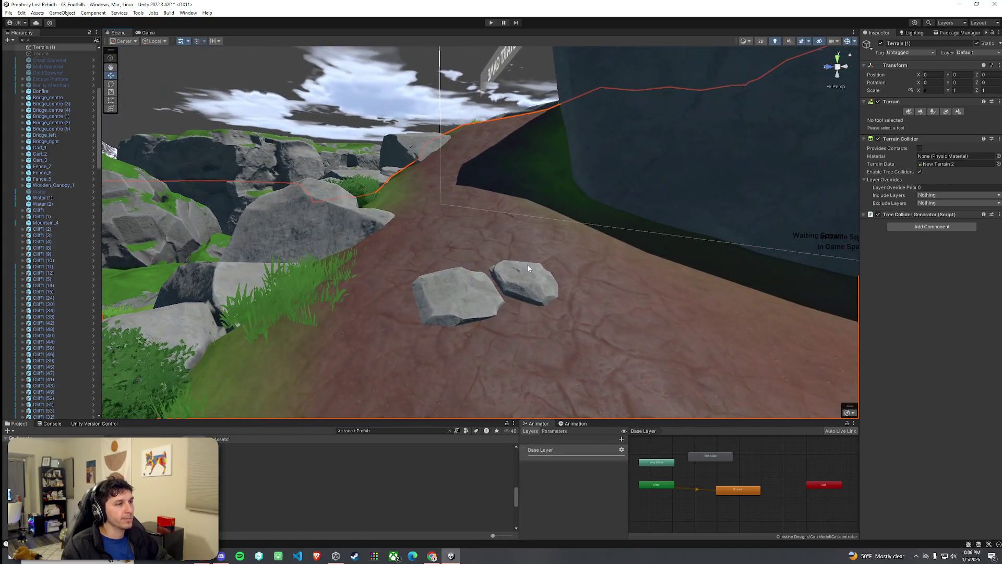
Pick the Stone3 prefab and bring up the browser's reference photos
left_click(460, 293)
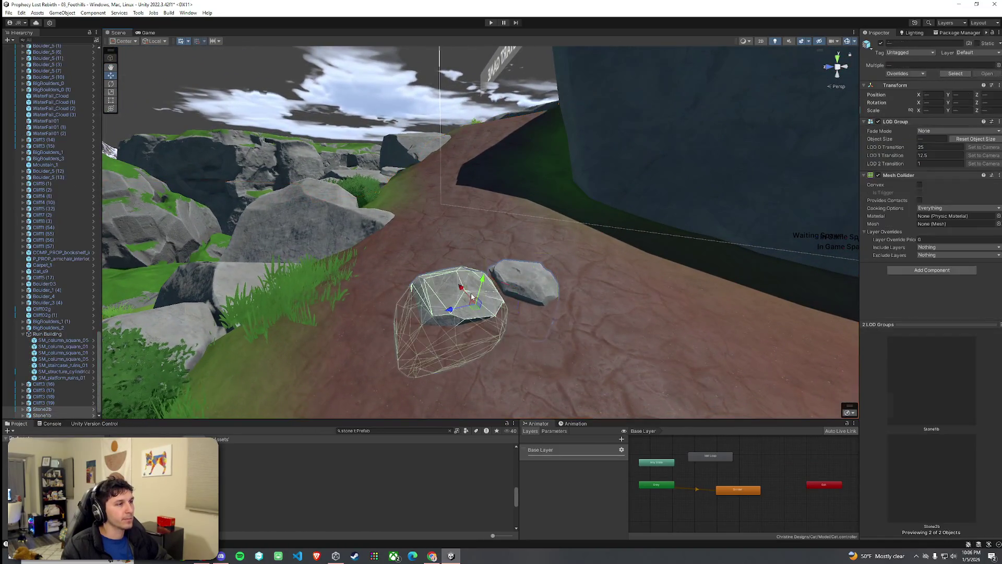
left_click(228, 504)
key("Down")
key("Down")
key("Down")
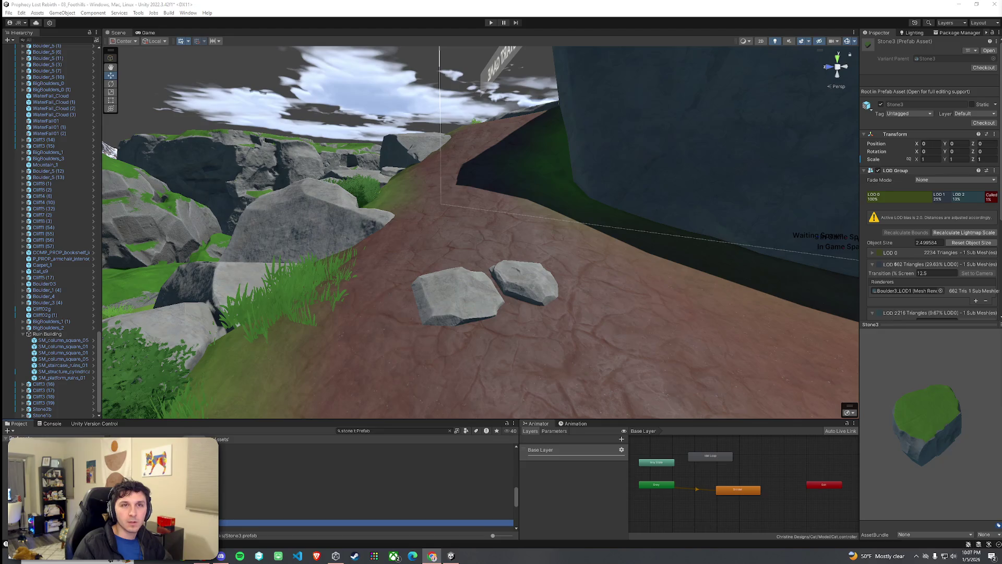
key("alt+Tab")
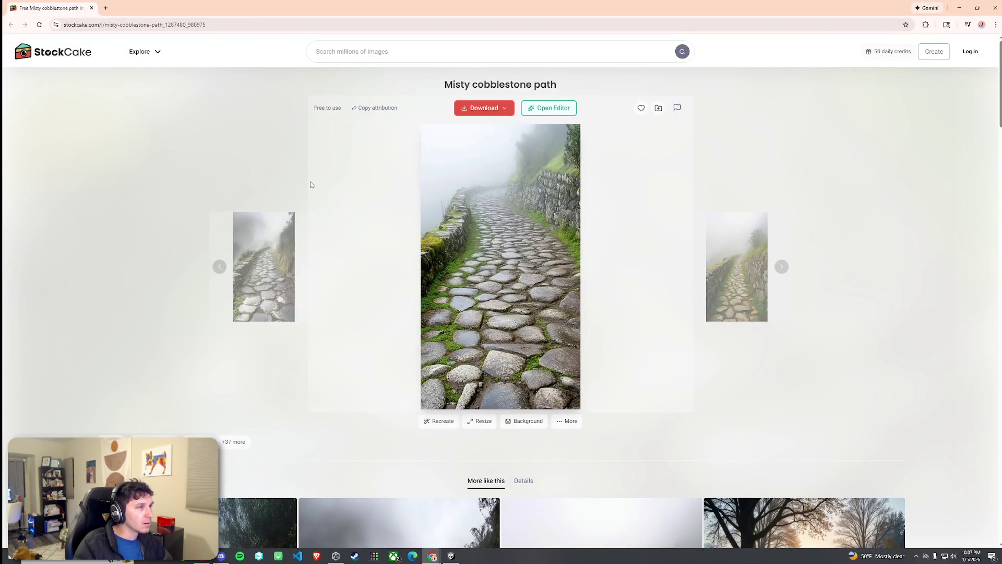
key("alt+Tab")
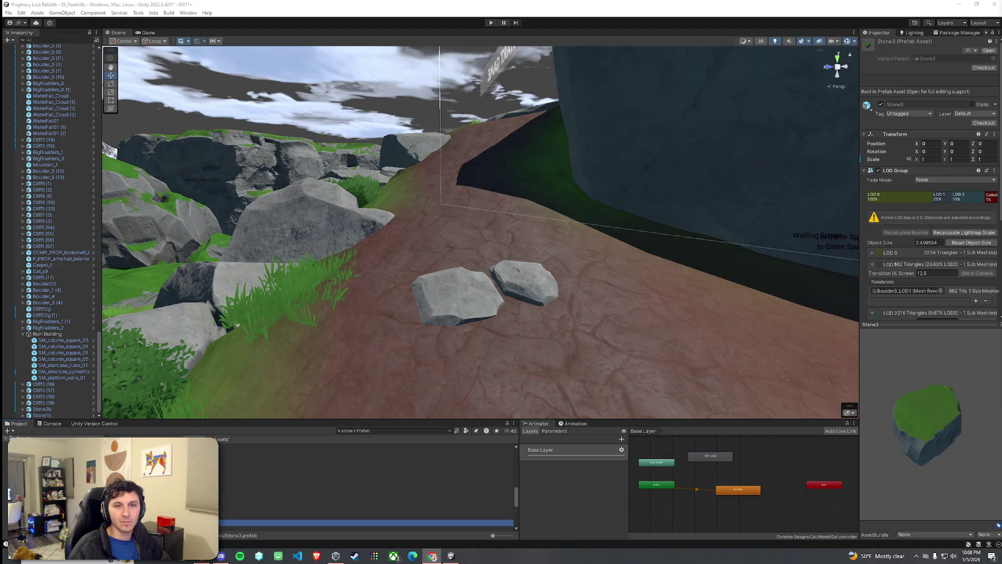
left_click(432, 556)
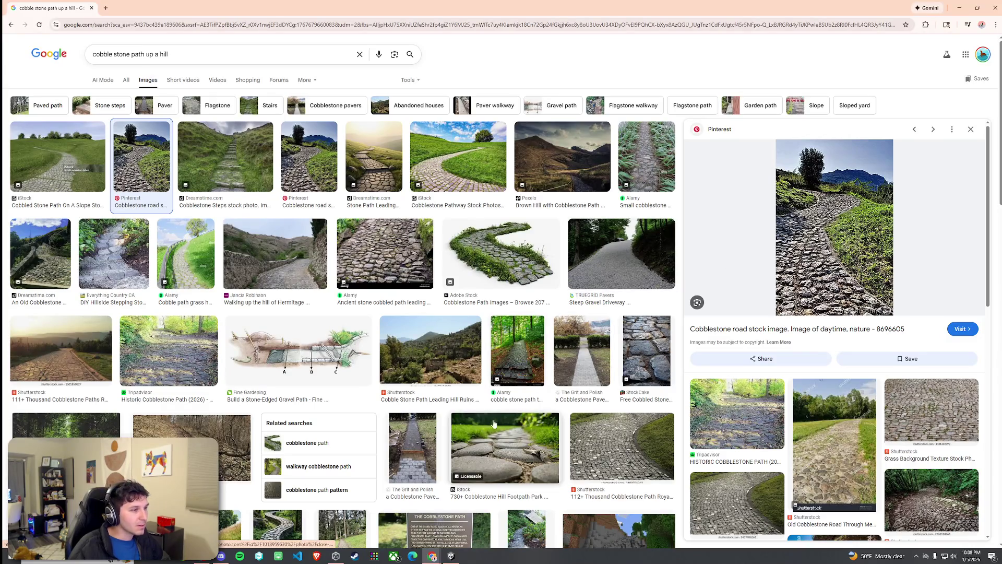
left_click(483, 254)
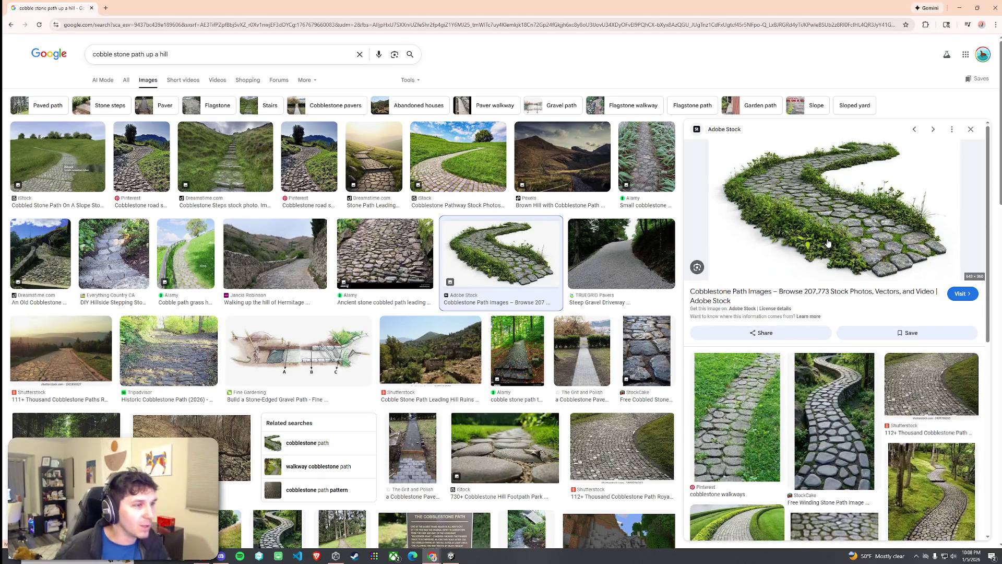
left_click(993, 8)
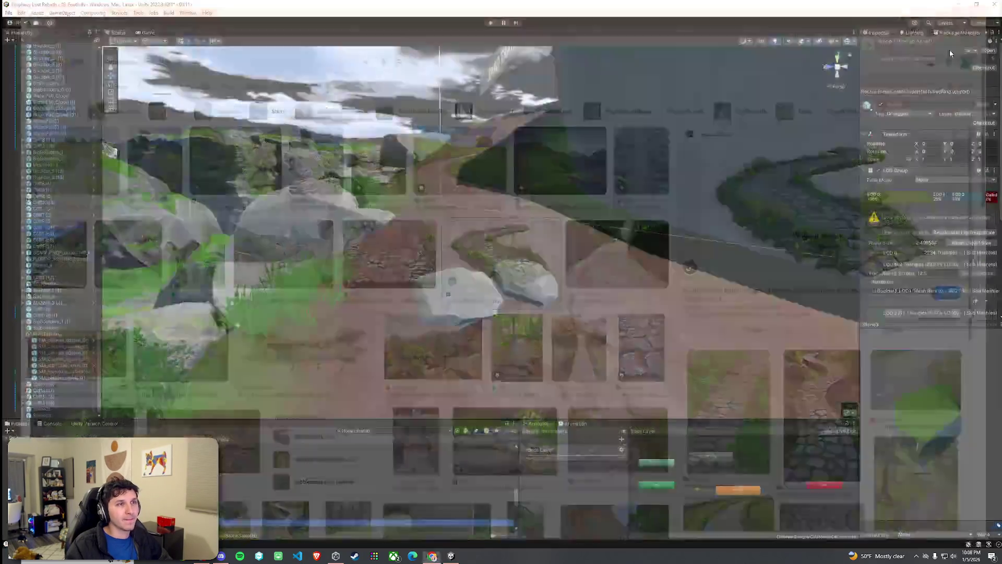
Place a Stone3 rock on the path next to the grey Stone2b rock
left_click(9, 12)
left_click(485, 299)
left_click(488, 297)
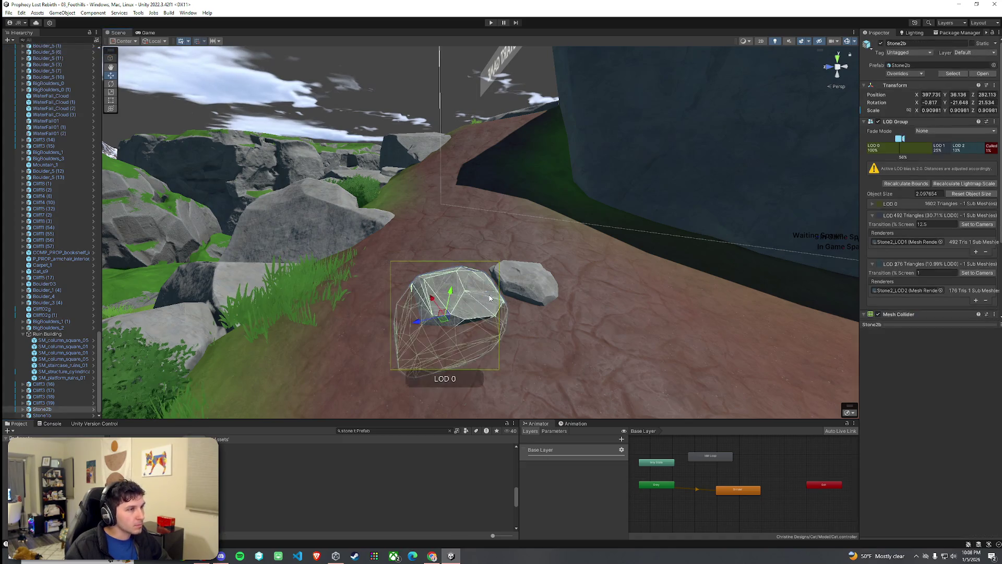
left_click(248, 504)
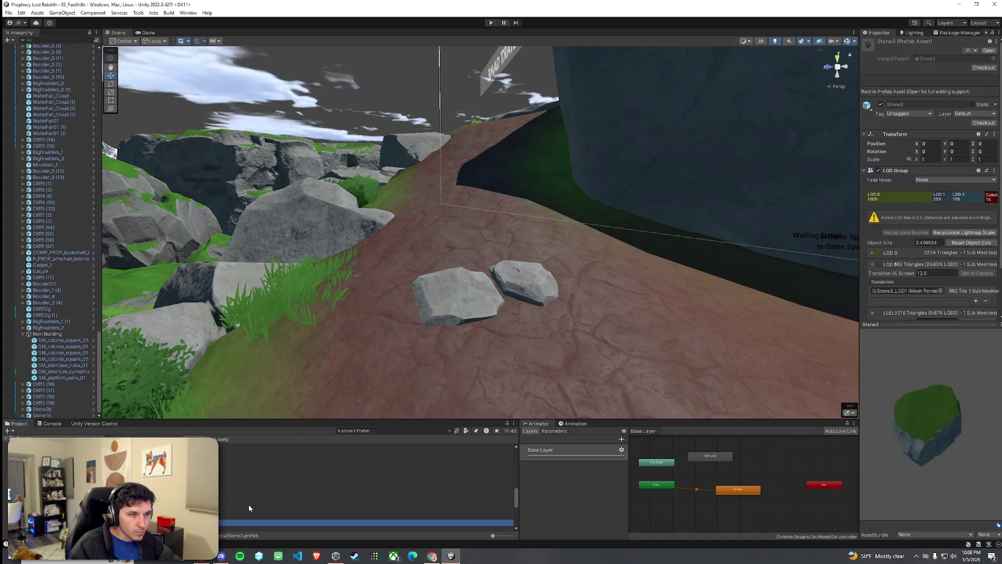
mouse_move(258, 520)
left_mouse_down()
mouse_move(498, 363)
mouse_move(491, 277)
mouse_move(462, 258)
mouse_move(458, 223)
mouse_move(578, 237)
mouse_move(564, 277)
mouse_move(576, 282)
mouse_move(571, 270)
left_mouse_up()
Rotate and position the new Stone3 rock among the path stones
key("e")
key("w")
key("e")
key("w")
key("e")
key("w")
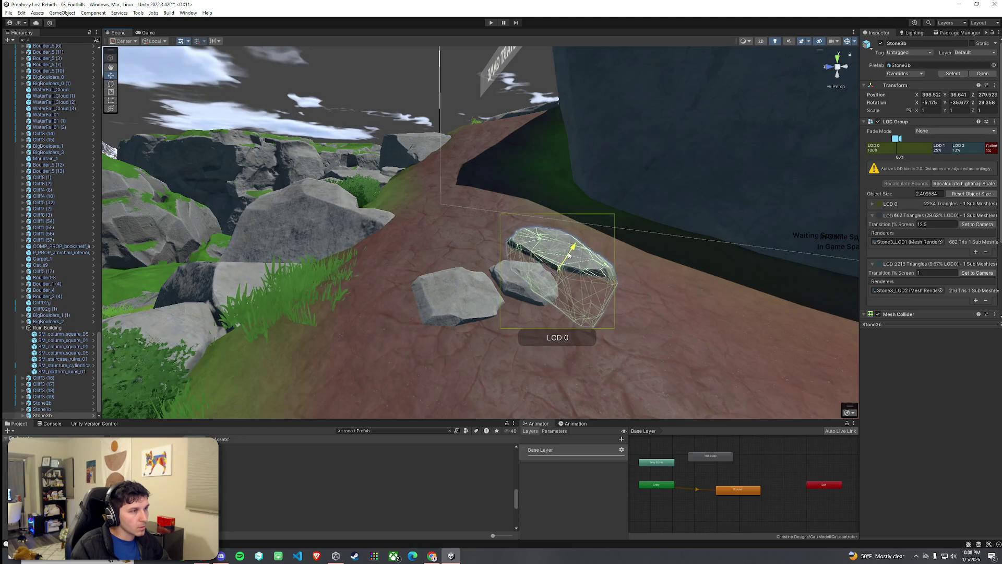
left_click(595, 339)
Select the right and left path rocks and inspect Stone2b's detail meshes
mouse_move(595, 339)
left_mouse_down()
mouse_move(599, 329)
mouse_move(547, 256)
left_mouse_up()
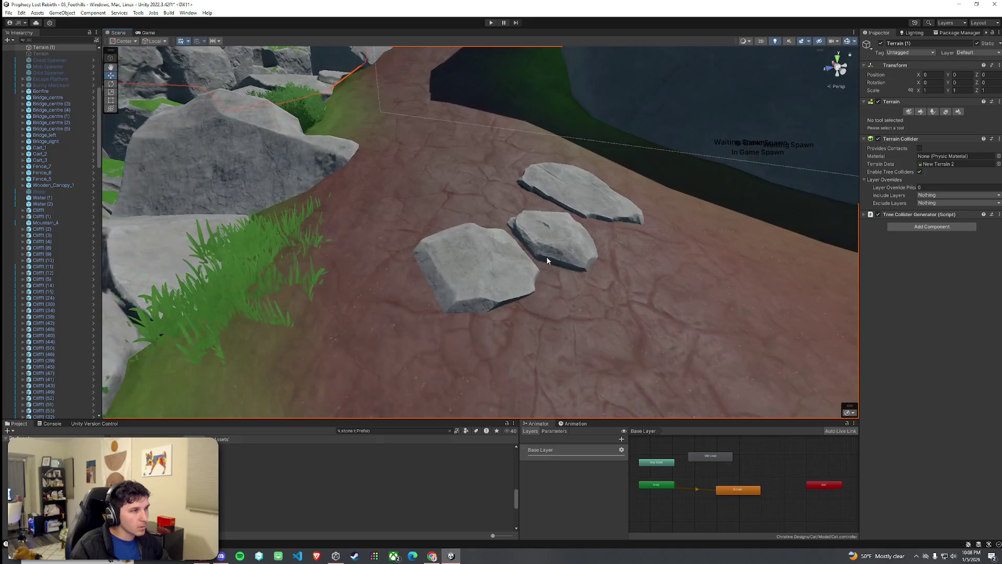
left_click(547, 256)
left_click(503, 290, "ctrl")
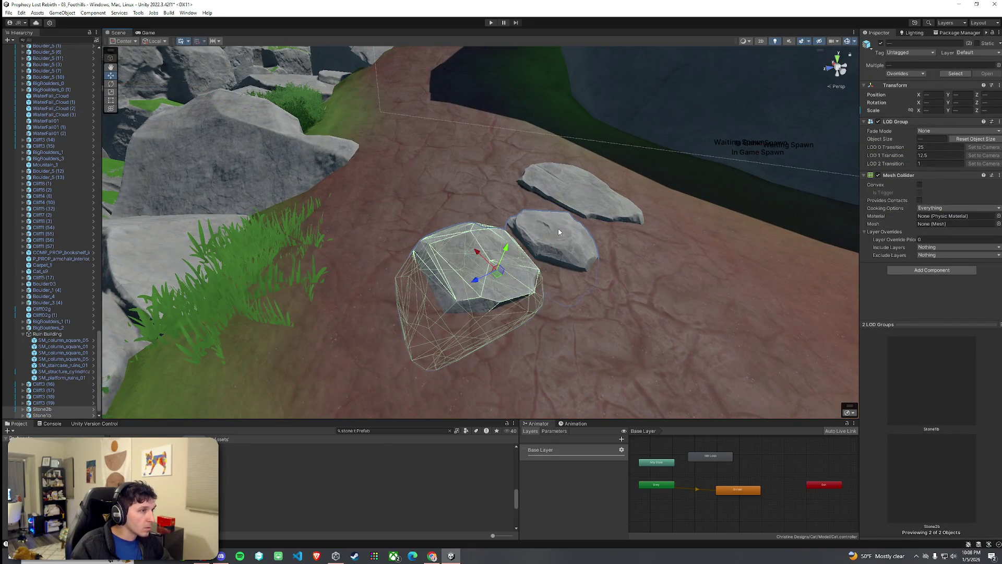
left_click(553, 243, "ctrl")
left_click(558, 254)
left_click(470, 282, "ctrl")
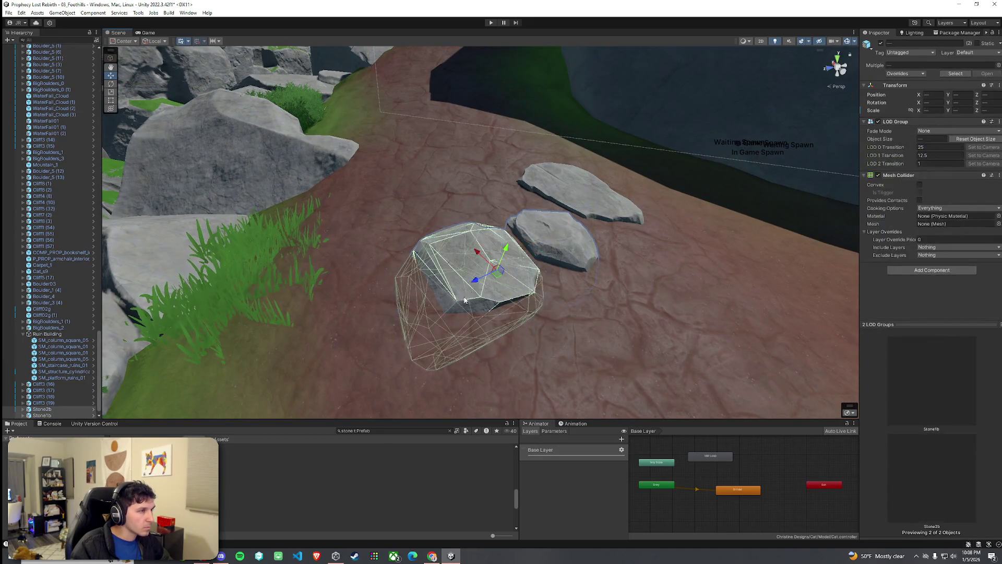
left_click_drag(447, 282, 366, 313)
left_click(25, 403)
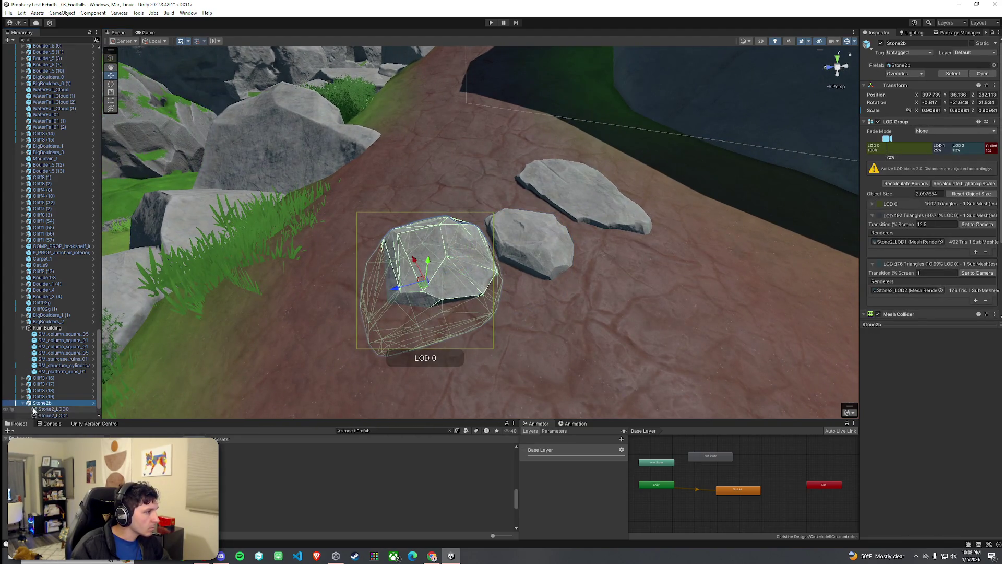
left_click(47, 415)
scroll(52, 409, "down", 1)
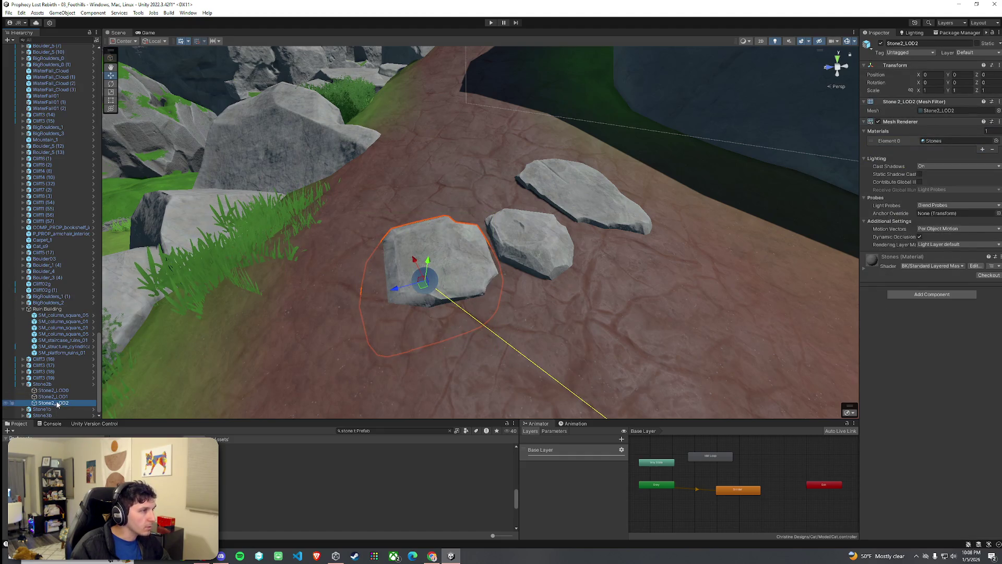
Inspect the detail-level meshes of Stone1b and Stone3b in the Hierarchy
left_click(42, 384)
left_click(41, 409)
left_click(23, 409)
scroll(52, 408, "down", 1)
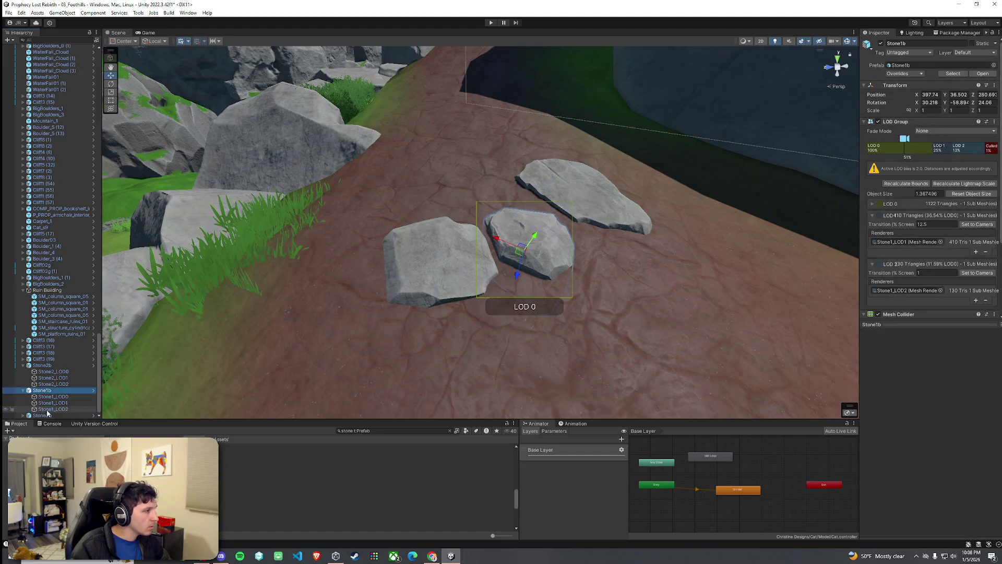
left_click(53, 400)
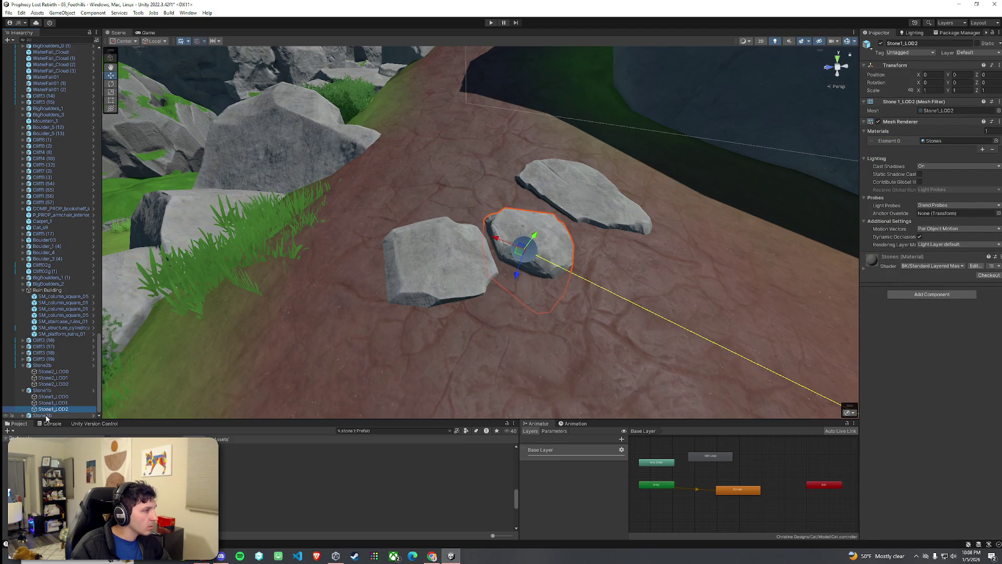
left_click(45, 416)
left_click(22, 415)
scroll(53, 407, "down", 1)
left_click(52, 409)
left_click(53, 415)
Duplicate Stone1b, Stone3b and Stone2b, sliding and turning the copies up the path
left_click(42, 372)
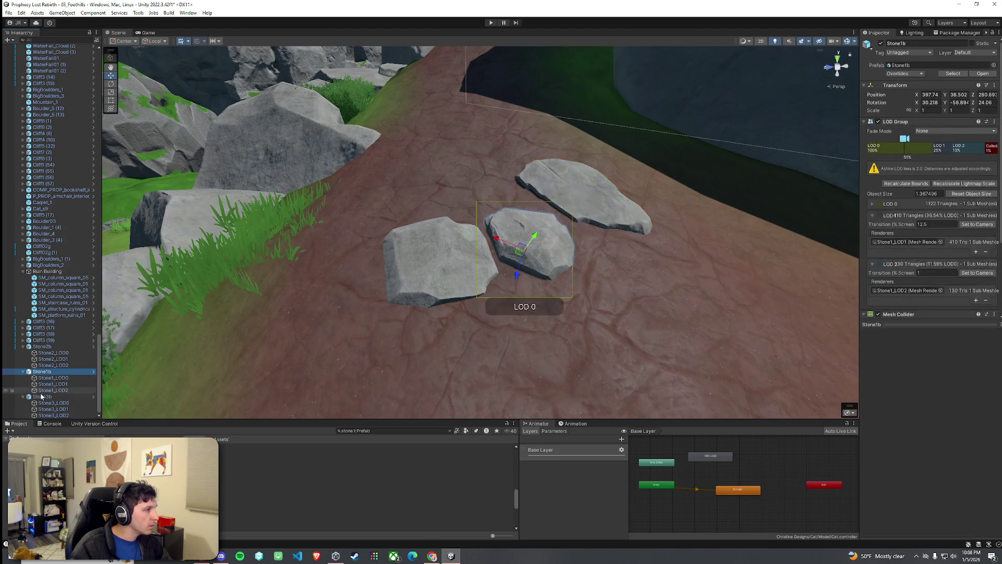
left_click(43, 396, "ctrl")
left_click(46, 347, "ctrl")
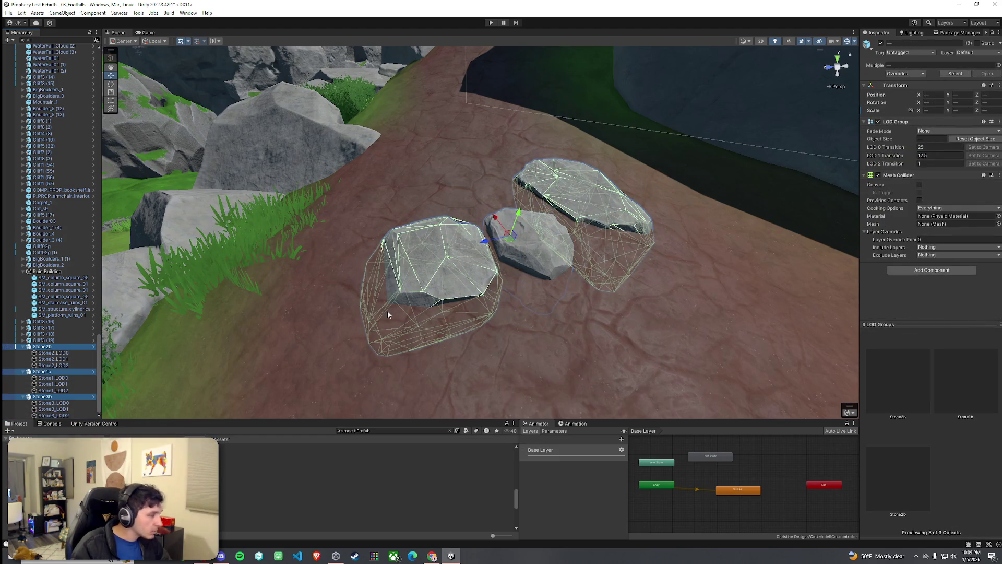
key("ctrl+d")
mouse_move(502, 238)
left_mouse_down()
mouse_move(474, 220)
mouse_move(459, 179)
mouse_move(557, 194)
mouse_move(624, 175)
left_mouse_up()
mouse_move(461, 160)
left_mouse_down()
mouse_move(417, 181)
mouse_move(472, 174)
mouse_move(465, 167)
mouse_move(457, 196)
mouse_move(445, 172)
mouse_move(448, 188)
mouse_move(406, 230)
mouse_move(395, 229)
mouse_move(402, 224)
mouse_move(386, 214)
mouse_move(378, 186)
mouse_move(379, 219)
left_mouse_up()
key("w")
key("w")
Remove the extra Stone3b (1) copy
left_click(387, 191)
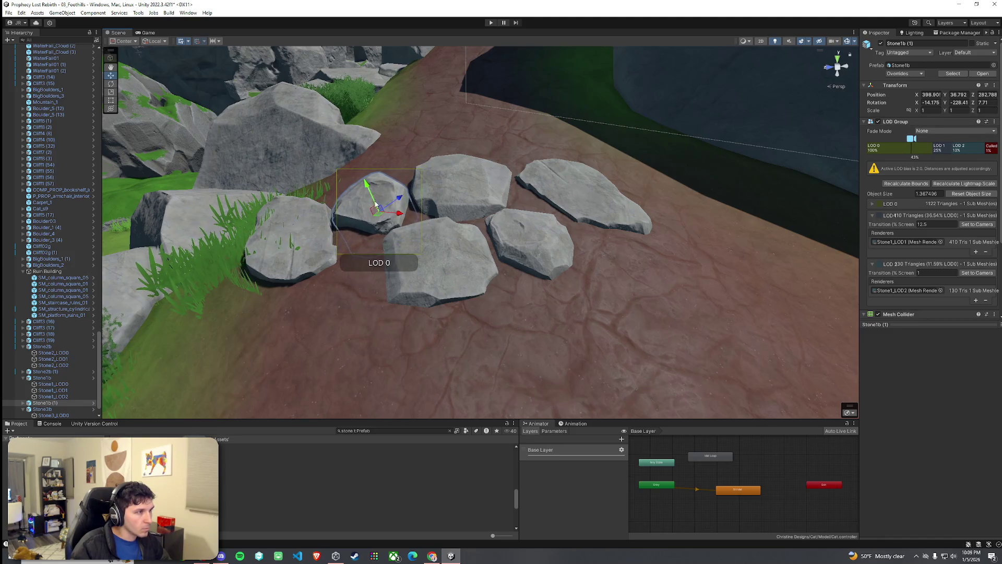
left_click(315, 247)
mouse_move(315, 247)
left_mouse_down()
mouse_move(443, 270)
mouse_move(515, 265)
mouse_move(532, 247)
mouse_move(434, 234)
left_mouse_up()
key("Delete")
Box-select the five-stone cluster and scale it down uniformly
left_click(405, 229)
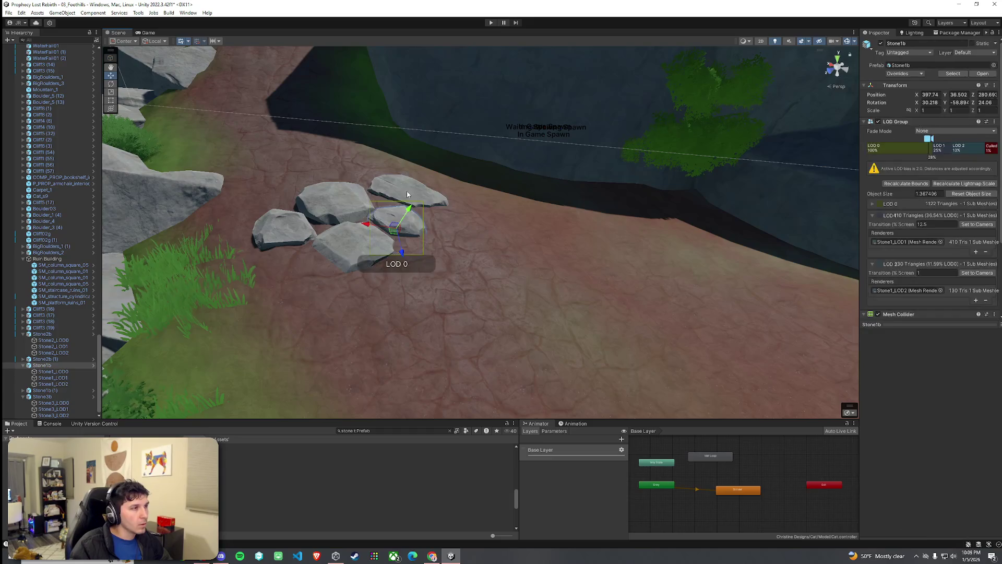
left_click_drag(407, 194, 359, 265)
left_click_drag(287, 241, 315, 299)
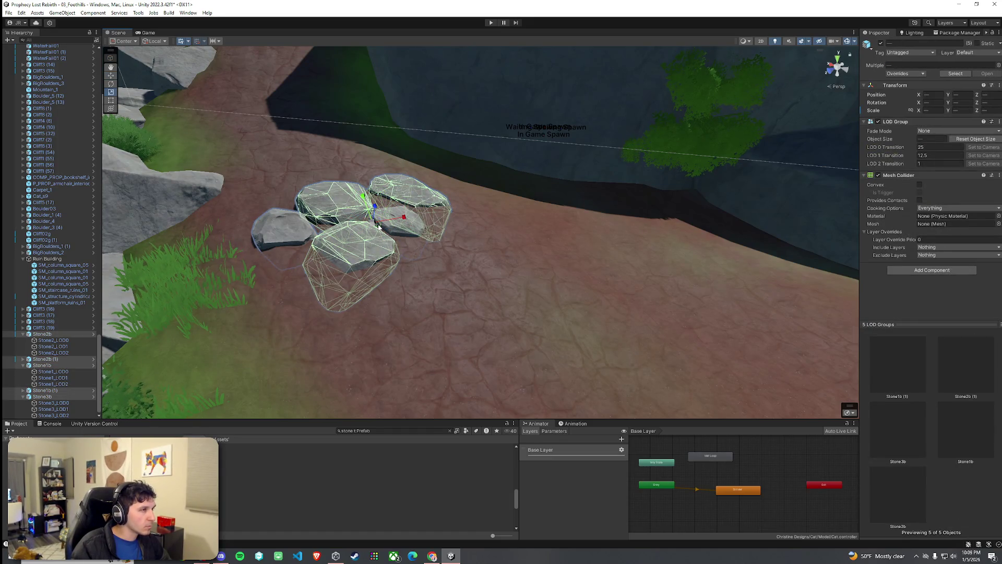
left_click_drag(374, 224, 361, 214)
key("w")
key("e")
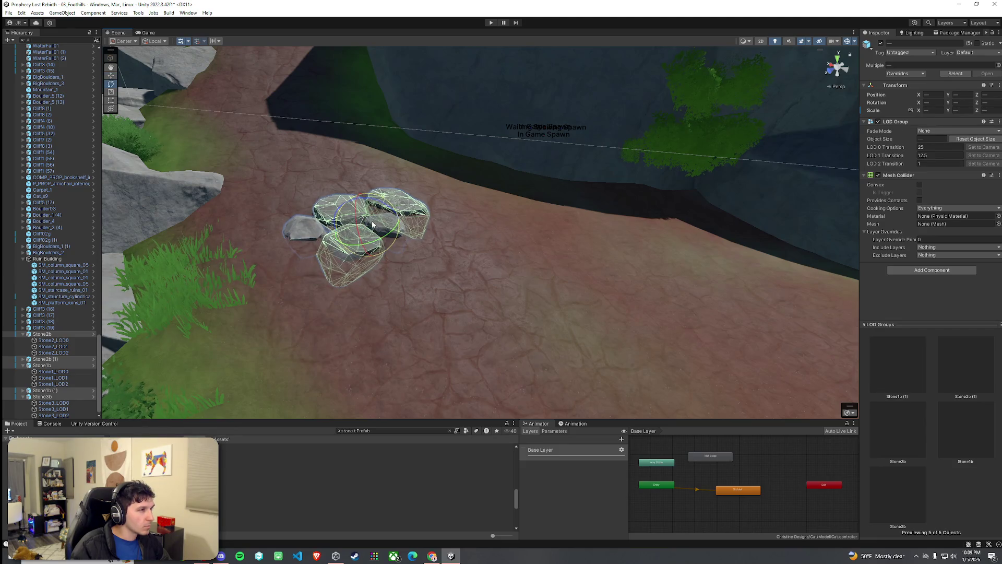
Orbit back from the stones and select the terrain past the cliff pieces and water
left_click(402, 248)
scroll(416, 252, "up", 3)
left_click_drag(416, 252, 476, 235)
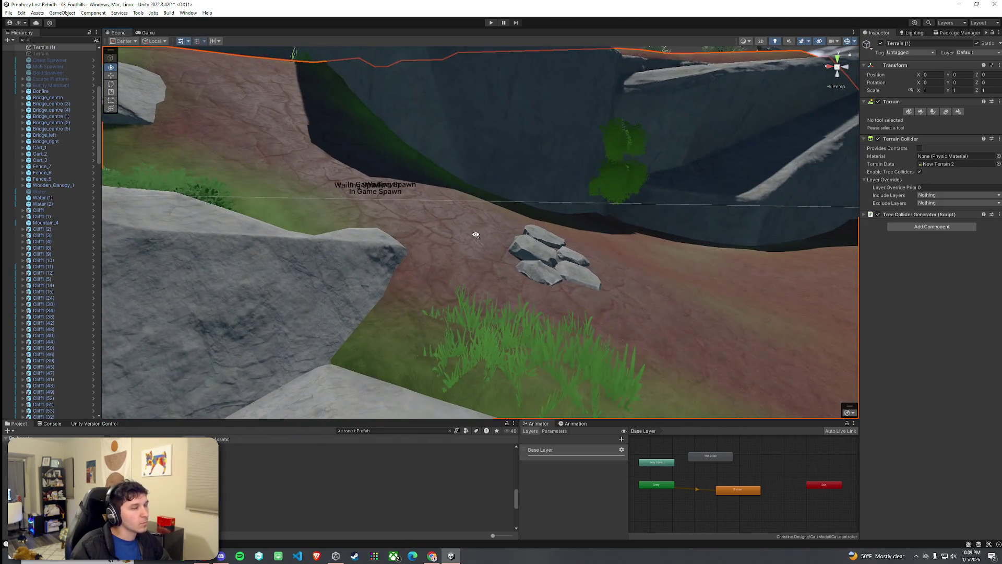
left_click(653, 270)
scroll(663, 272, "up", 10)
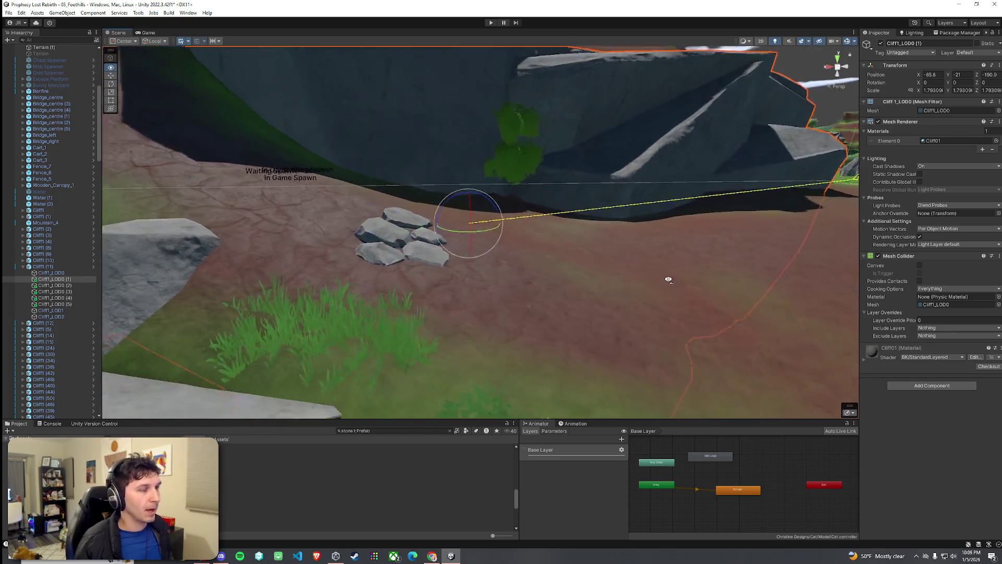
left_click(697, 286)
scroll(694, 294, "down", 10)
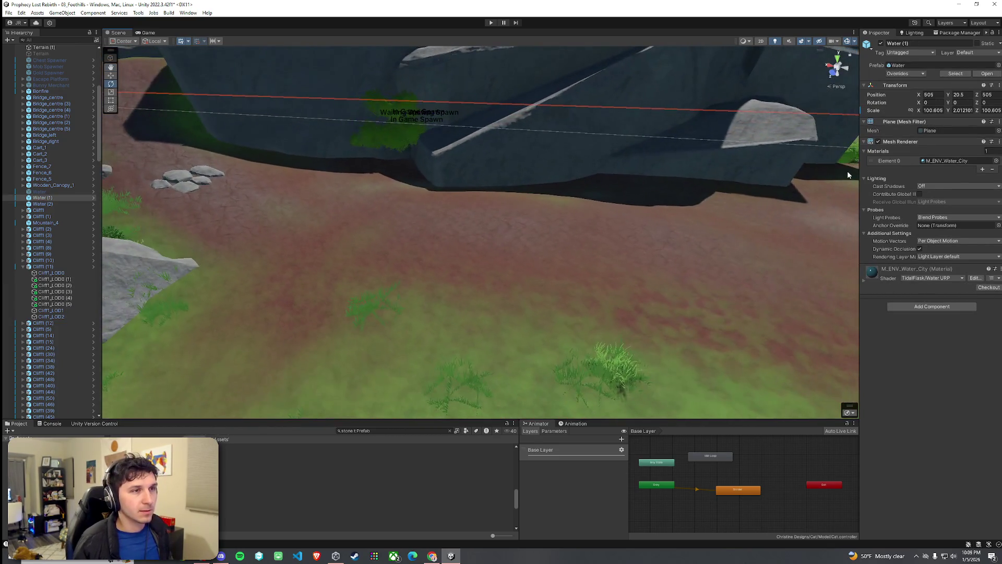
left_click(663, 262)
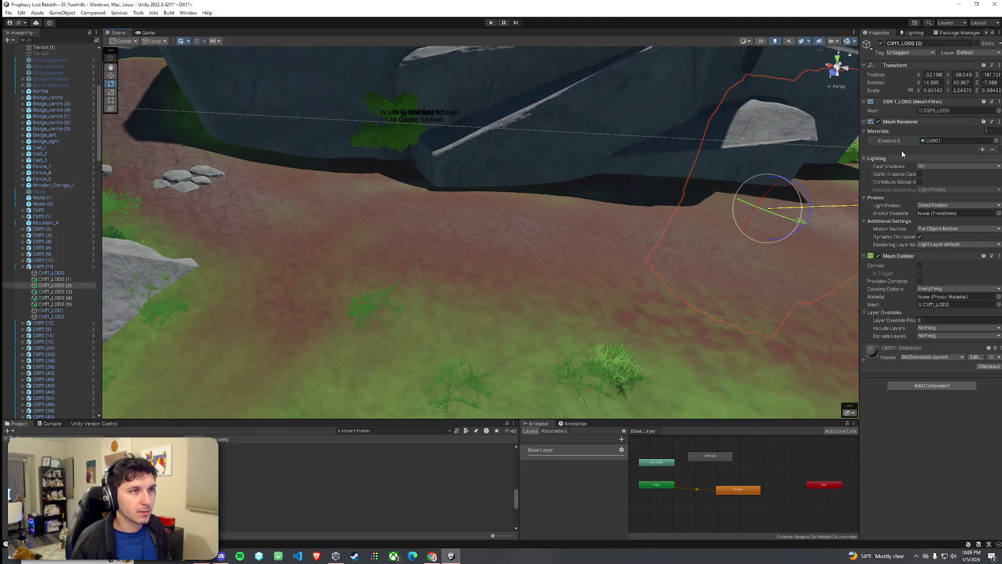
left_click(670, 296)
Choose Paint Texture with the Cobblestone layer and fly down over the ground
left_click(920, 113)
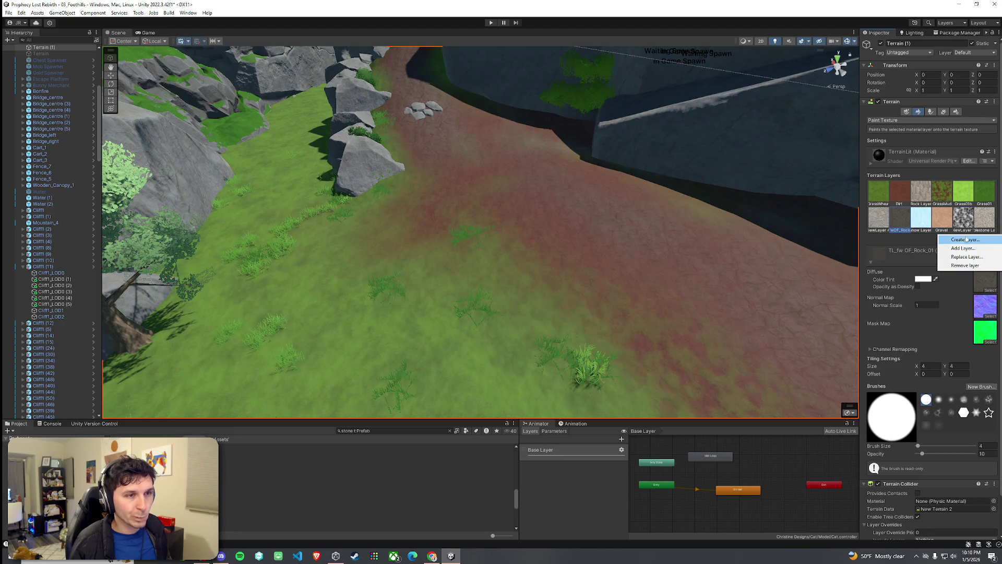
left_click(985, 218)
mouse_move(416, 295)
left_mouse_down()
mouse_move(410, 329)
mouse_move(703, 253)
mouse_move(54, 279)
mouse_move(784, 261)
mouse_move(409, 233)
mouse_move(666, 230)
mouse_move(379, 230)
mouse_move(458, 261)
mouse_move(772, 228)
mouse_move(746, 235)
left_mouse_up()
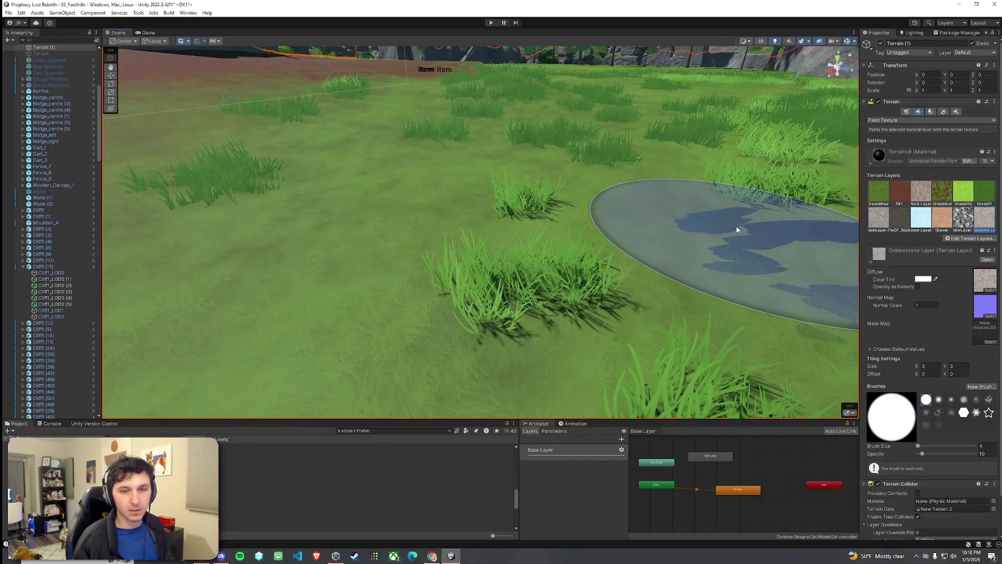
Select all five path stones and duplicate them
mouse_move(609, 240)
left_mouse_down()
mouse_move(459, 201)
mouse_move(305, 194)
mouse_move(313, 207)
left_mouse_up()
left_click(511, 235)
left_click(334, 245, "ctrl")
left_click(323, 251, "ctrl")
left_click(348, 306, "ctrl")
left_click(469, 282, "ctrl")
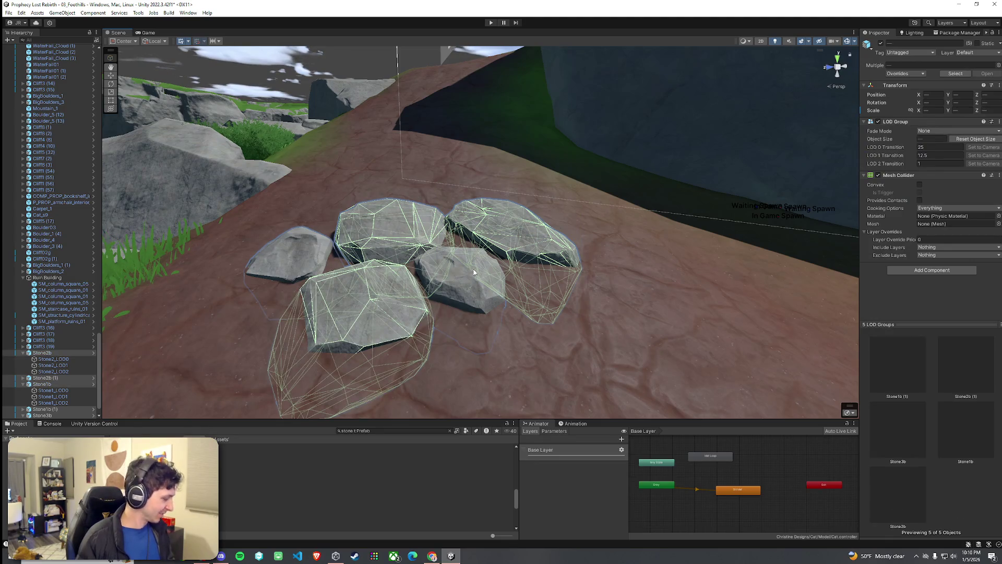
key("ctrl+d")
Move and rotate the stone copies behind the cluster to widen the rubble patch
mouse_move(447, 274)
left_mouse_down()
mouse_move(446, 234)
mouse_move(412, 203)
mouse_move(380, 192)
left_mouse_up()
key("e")
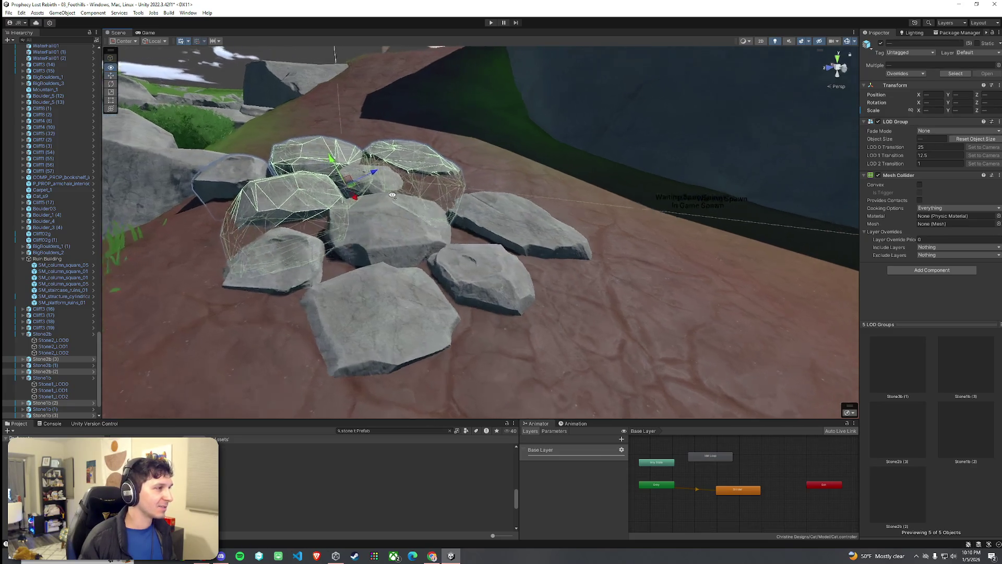
key("w")
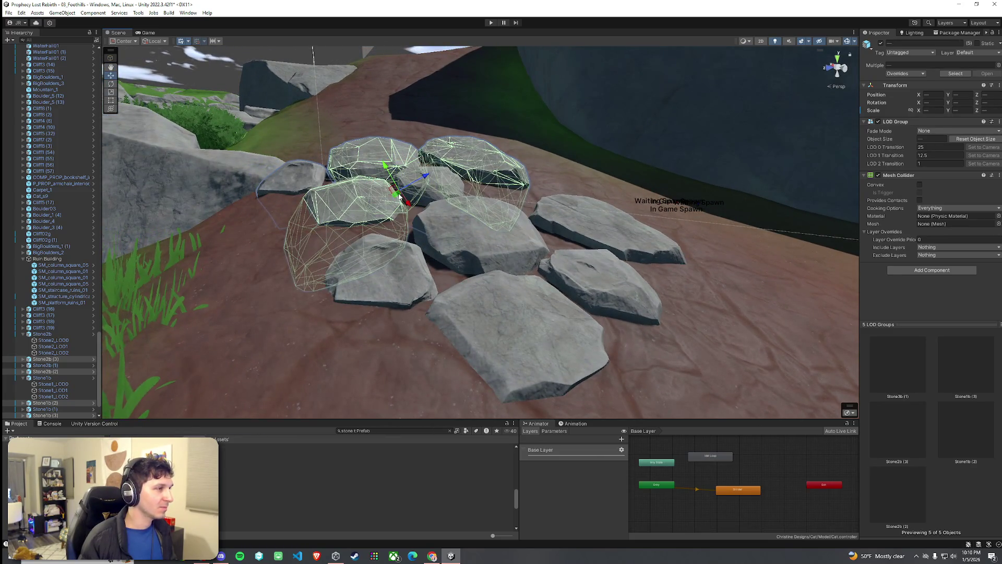
key("e")
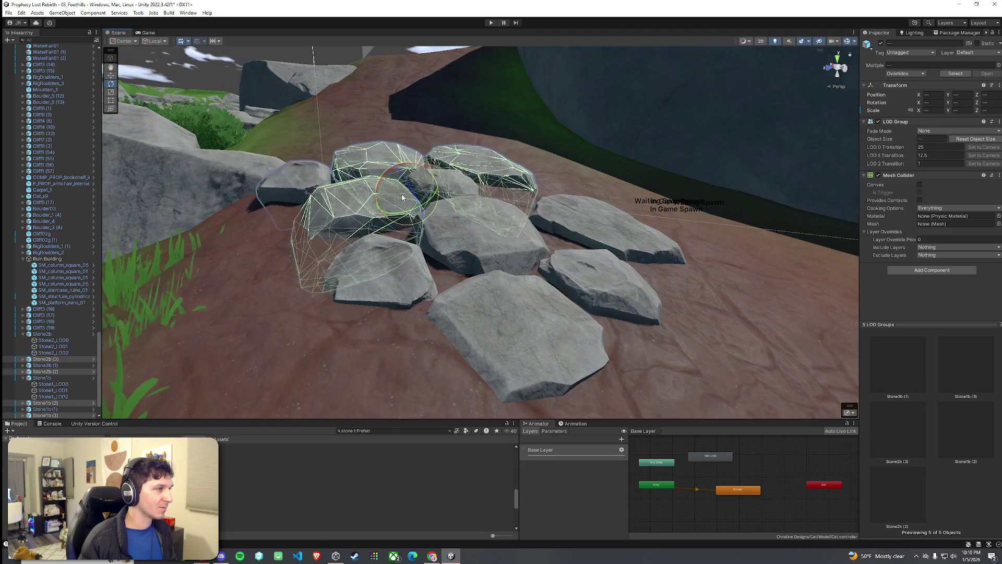
key("w")
left_click(555, 161)
mouse_move(555, 162)
left_mouse_down()
mouse_move(537, 208)
mouse_move(554, 215)
left_mouse_up()
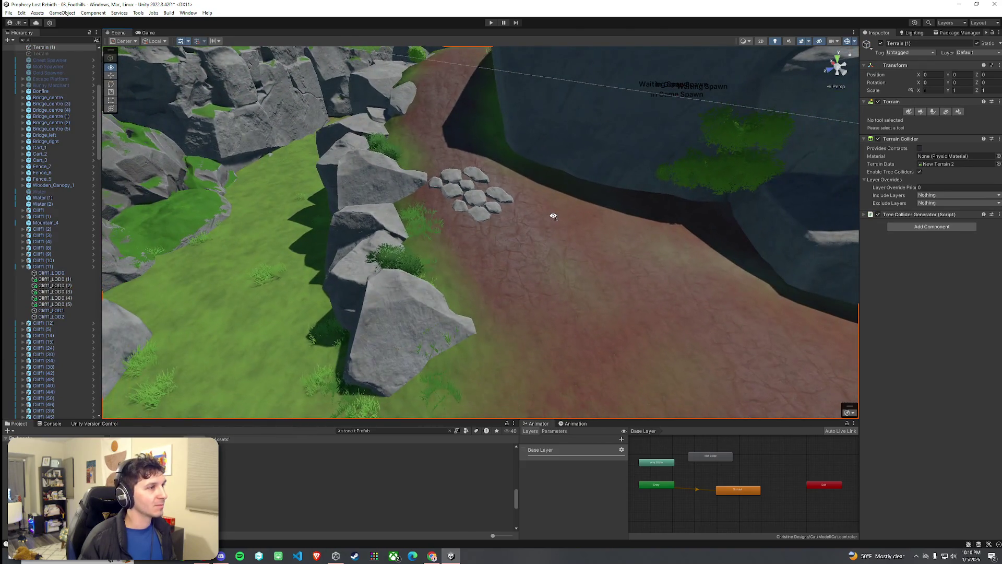
scroll(554, 216, "up", 5)
Move Stone3b (1) down the path and tilt it to about 3.5, -22, 27.3
left_click(492, 245)
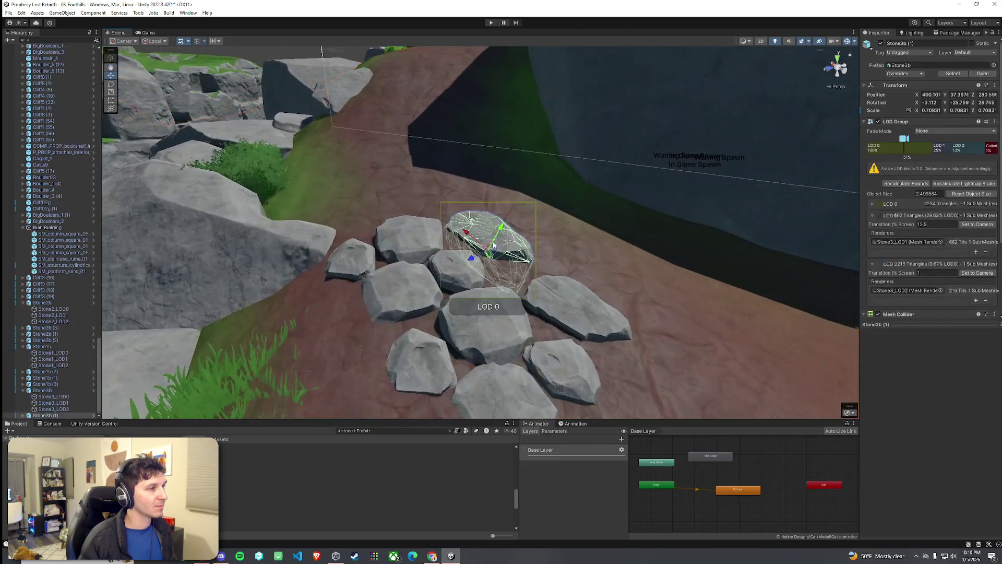
mouse_move(493, 257)
left_mouse_down()
mouse_move(462, 256)
mouse_move(325, 300)
mouse_move(334, 340)
mouse_move(323, 354)
mouse_move(331, 339)
mouse_move(400, 354)
mouse_move(372, 369)
left_mouse_up()
key("e")
key("w")
key("e")
scroll(508, 346, "down", 5)
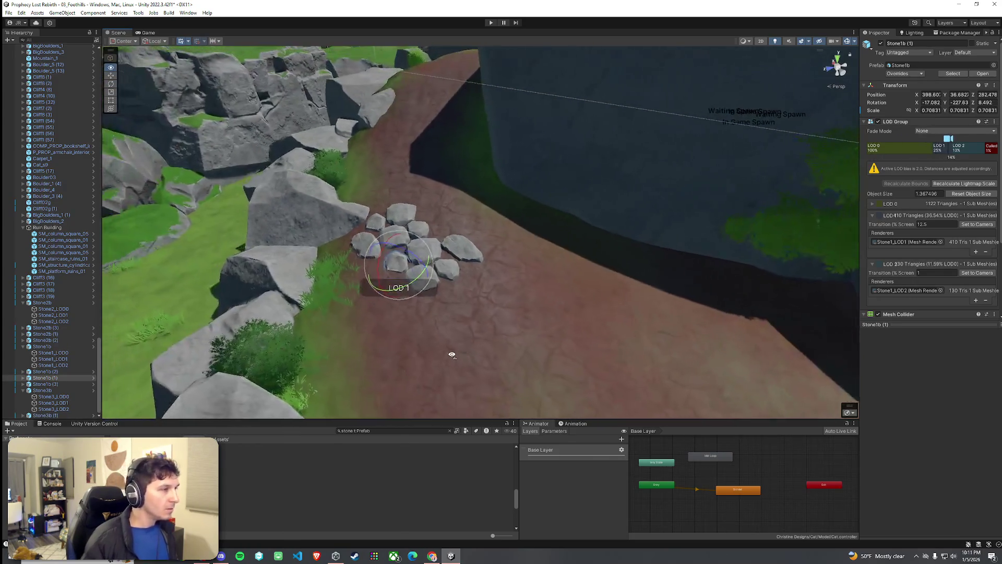
scroll(364, 382, "up", 2)
left_click(480, 264)
left_click(465, 322)
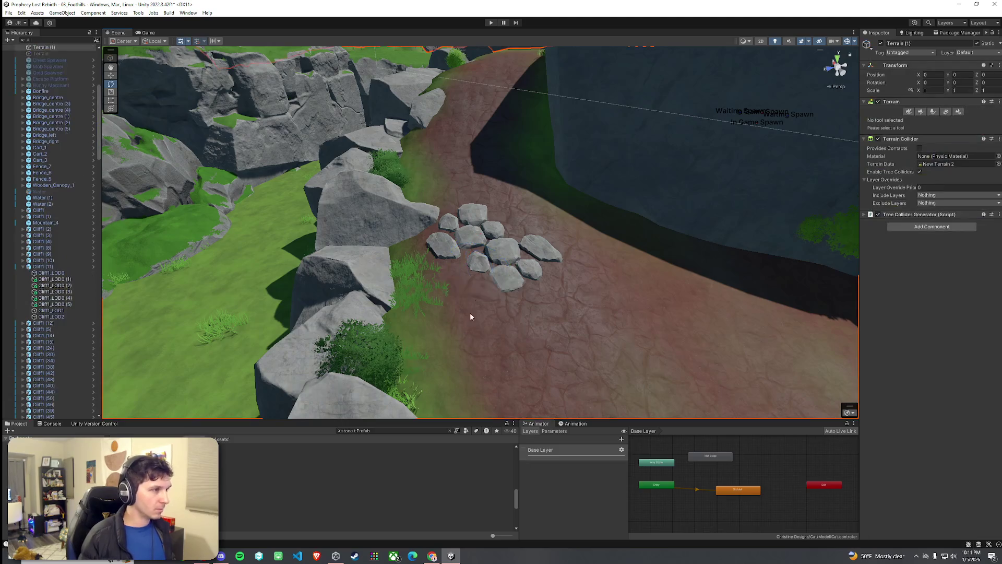
Move the stone Stone2b (3) up and to the right within the cluster
left_click(470, 244)
key("w")
mouse_move(465, 249)
left_mouse_down()
mouse_move(500, 230)
mouse_move(515, 194)
mouse_move(522, 211)
mouse_move(491, 222)
left_mouse_up()
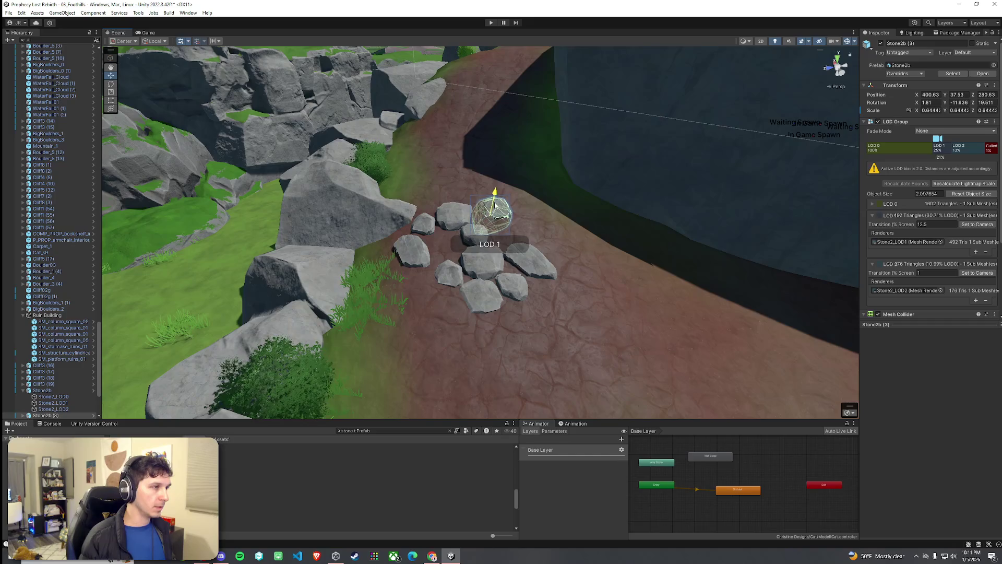
left_click(553, 254)
left_click_drag(559, 265, 565, 283)
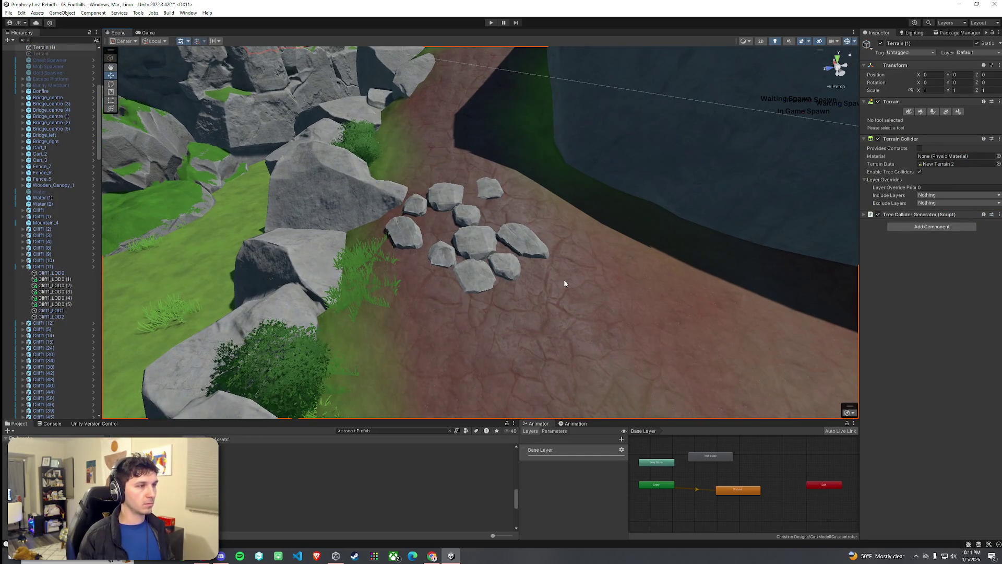
Select ten stones of the cluster and duplicate them with Ctrl+D
left_click(467, 214)
left_click(446, 195, "shift")
left_click(490, 189, "shift")
left_click(404, 237, "shift")
left_click(415, 204, "shift")
left_click(467, 238, "shift")
left_click(443, 255, "shift")
left_click(522, 245, "shift")
left_click(505, 266, "shift")
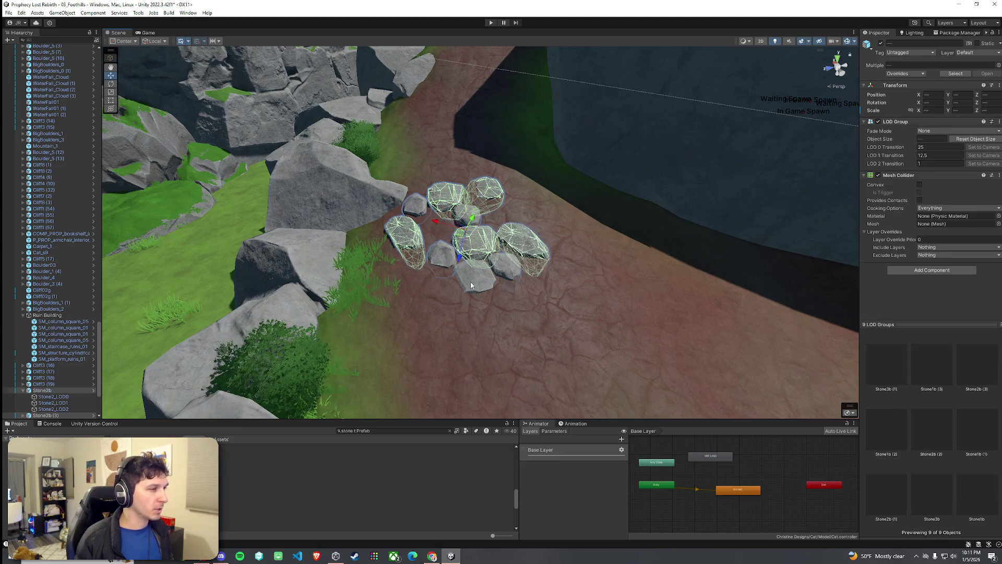
left_click(472, 284, "shift")
key("ctrl+d")
Move the ten stone copies up the slope and raise them slightly
mouse_move(463, 237)
left_mouse_down()
mouse_move(476, 154)
mouse_move(553, 124)
mouse_move(538, 121)
mouse_move(536, 193)
mouse_move(566, 224)
mouse_move(556, 234)
left_mouse_up()
key("e")
key("w")
left_click_drag(472, 143, 447, 151)
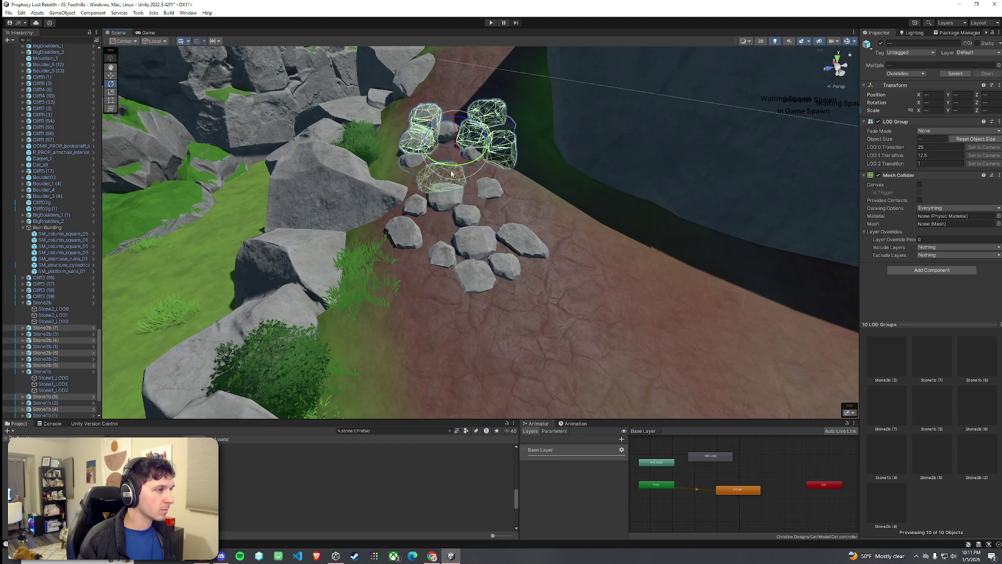
Inspect the stones Stone3b (2), Stone3b (3) and a nearby path stone
scroll(452, 172, "up", 8)
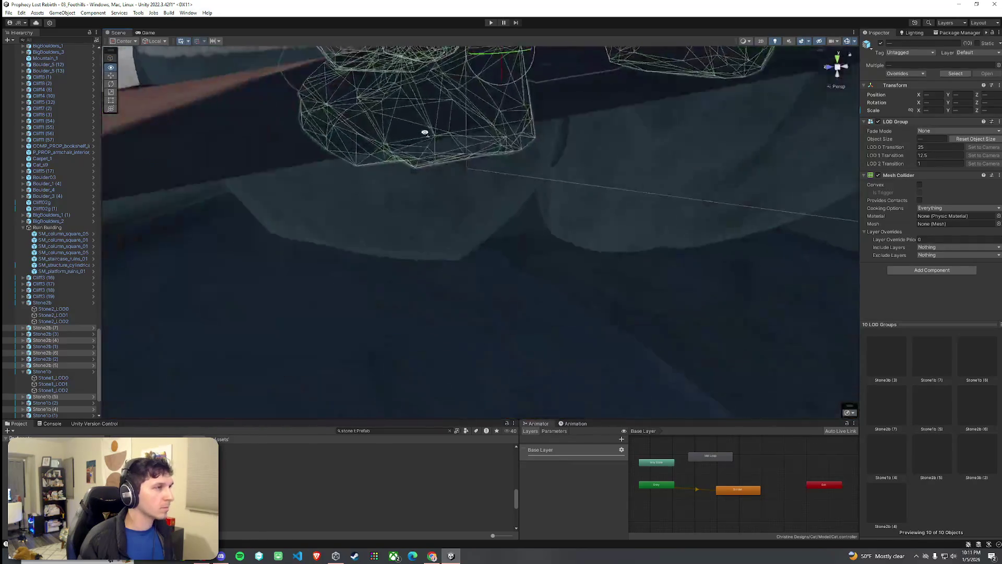
mouse_move(425, 132)
left_mouse_down()
mouse_move(447, 85)
mouse_move(716, 139)
mouse_move(791, 134)
left_mouse_up()
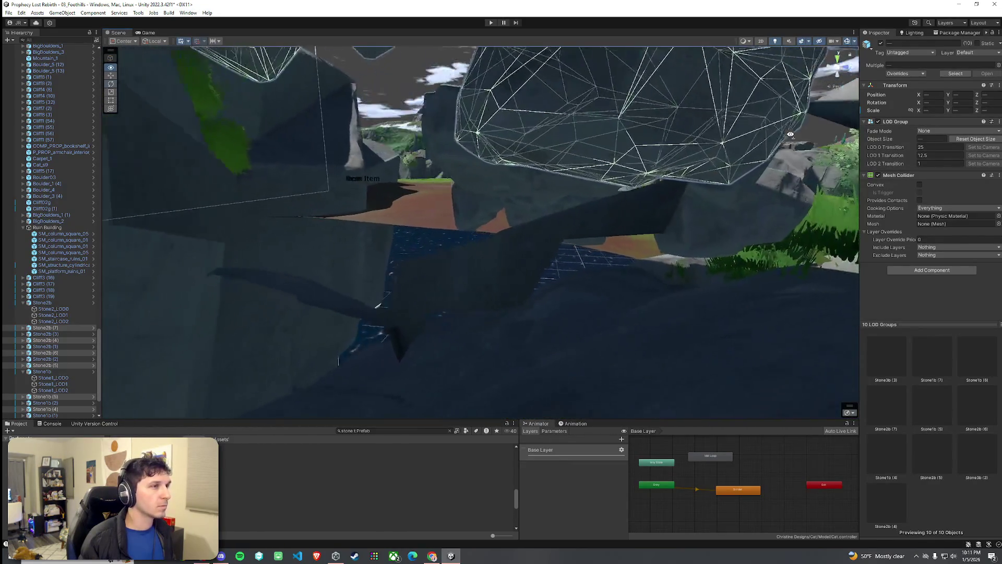
left_click(638, 135)
mouse_move(582, 157)
left_mouse_down()
mouse_move(580, 184)
mouse_move(486, 237)
mouse_move(445, 189)
mouse_move(535, 189)
mouse_move(500, 166)
left_mouse_up()
left_click(501, 166)
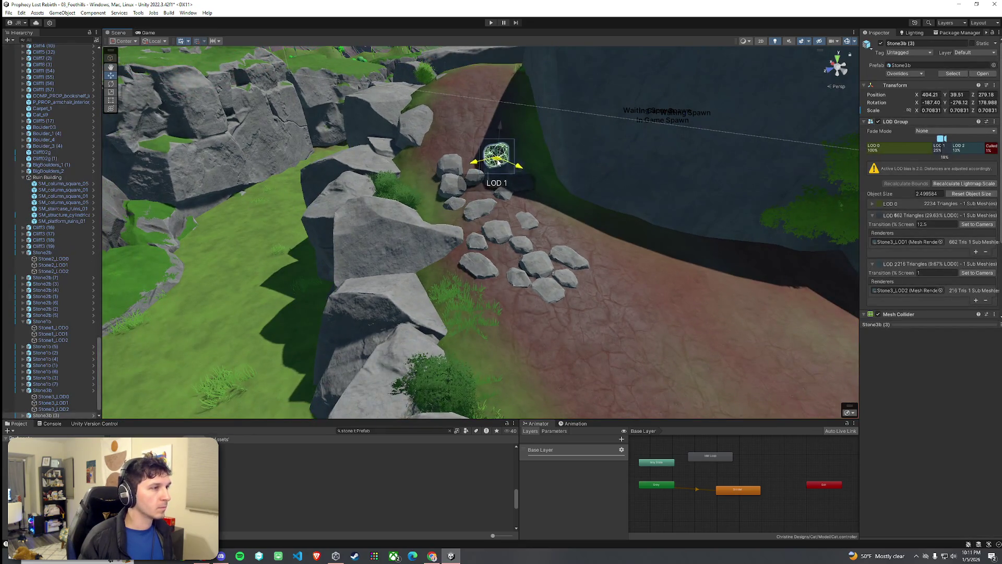
left_click(458, 173)
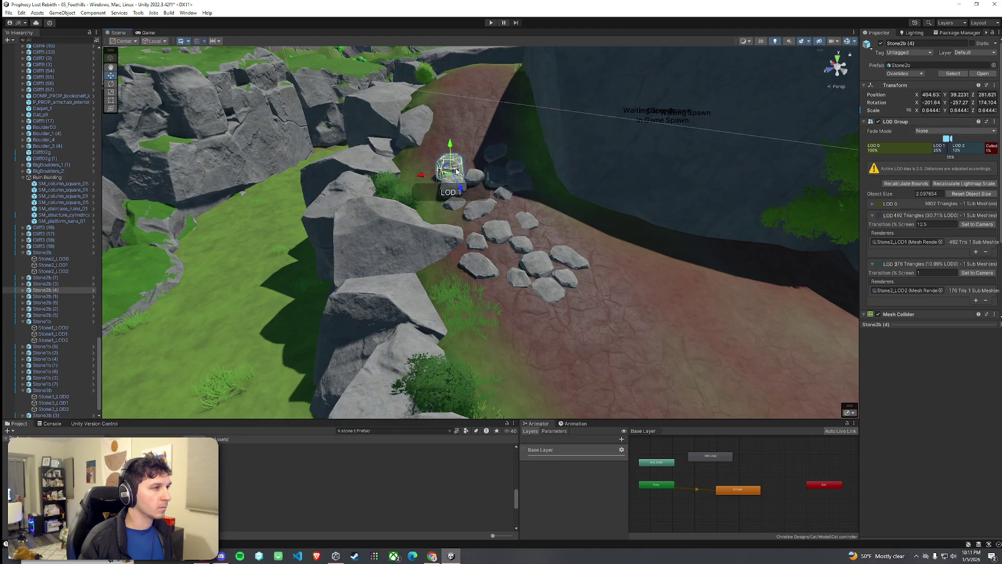
mouse_move(454, 157)
left_mouse_down()
mouse_move(601, 211)
mouse_move(605, 228)
mouse_move(463, 232)
left_mouse_up()
Select every stepping stone along the dirt path, up to its top end, and delete them
left_click(462, 233)
left_click(449, 270, "shift")
left_click(413, 238, "shift")
left_click(410, 288, "shift")
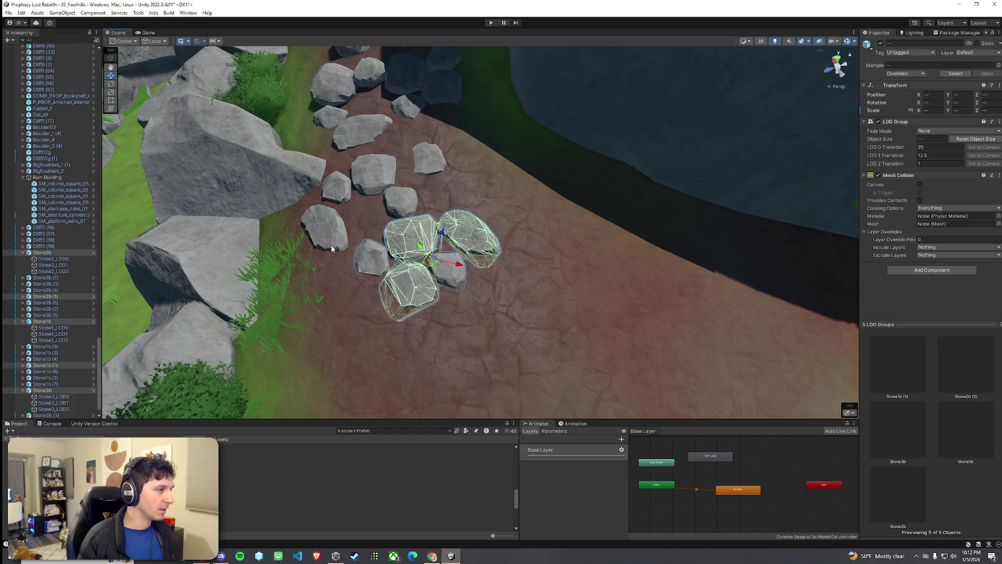
left_click(326, 230, "shift")
left_click(378, 175, "shift")
left_click(366, 131, "shift")
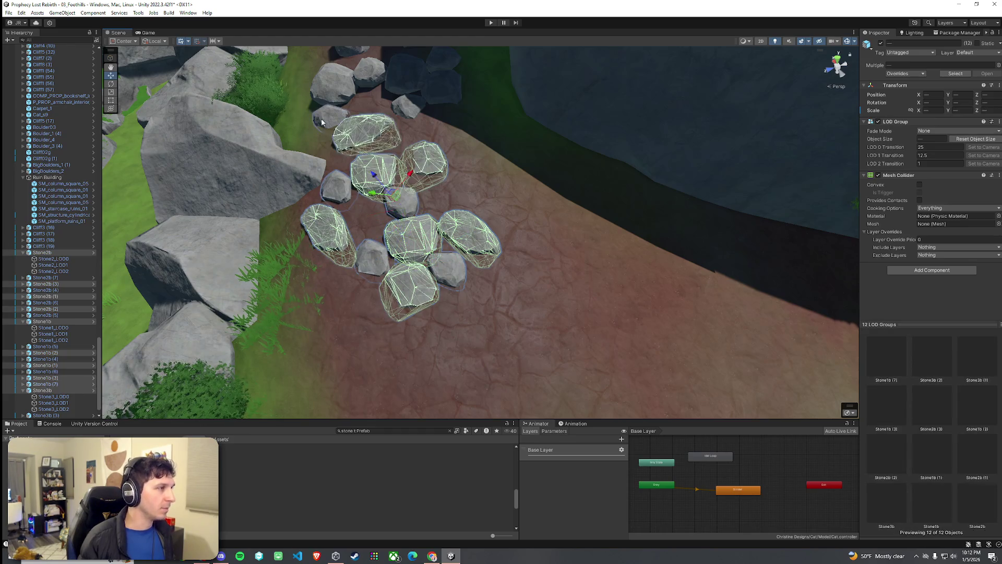
left_click(334, 84, "shift")
left_click(408, 78, "shift")
left_click(443, 84, "shift")
left_click_drag(444, 67, 450, 118)
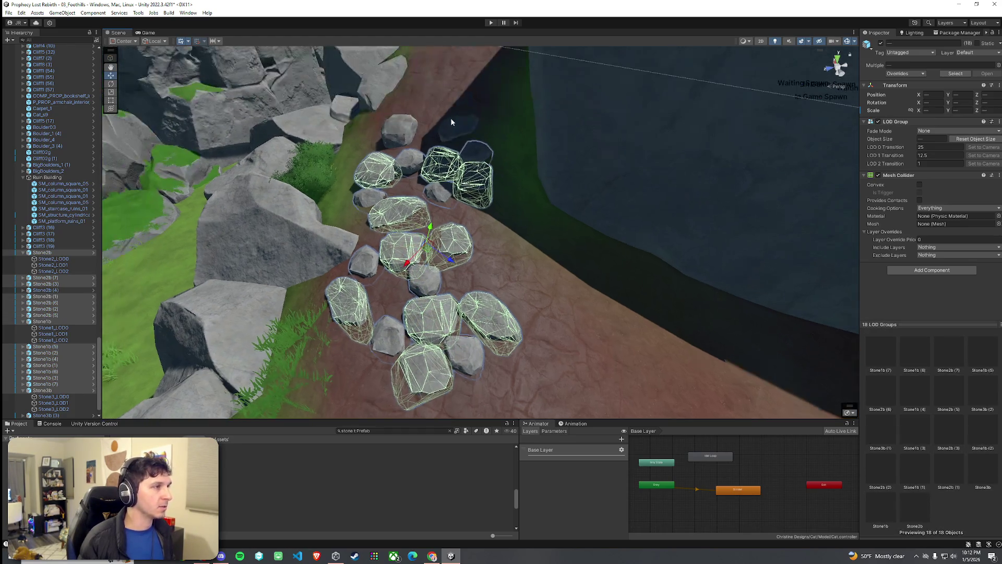
left_click(451, 118, "shift")
left_click(423, 131, "shift")
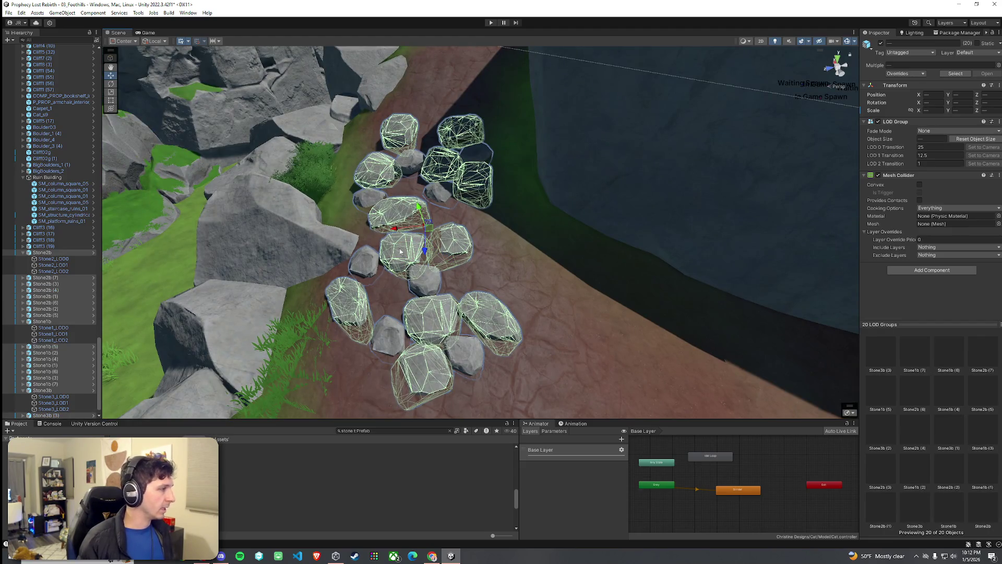
key("Delete")
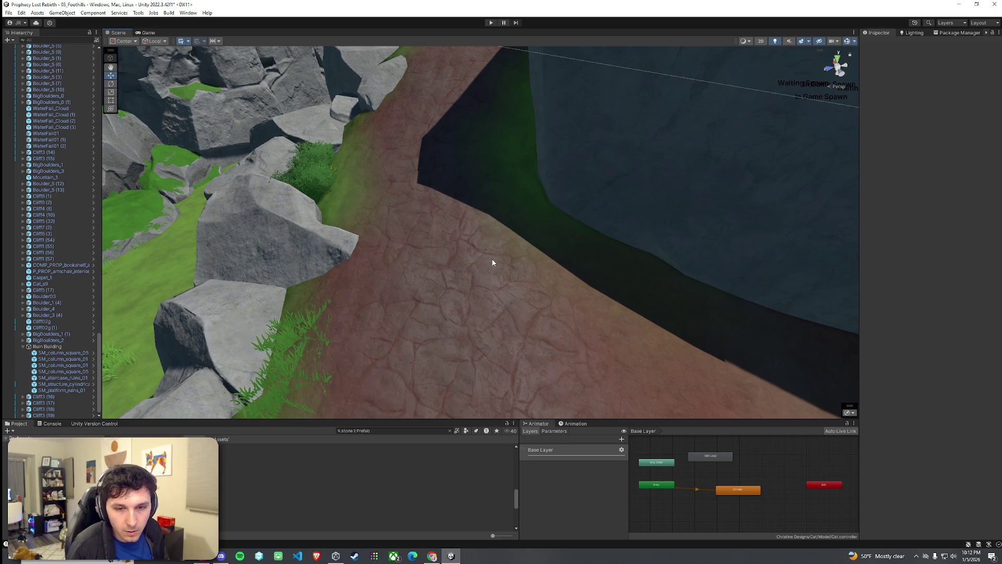
Save the scene, then select Terrain (1) and switch it to Paint Trees mode
mouse_move(521, 268)
left_mouse_down()
mouse_move(750, 258)
mouse_move(506, 231)
mouse_move(480, 226)
mouse_move(479, 215)
mouse_move(651, 199)
mouse_move(533, 253)
left_mouse_up()
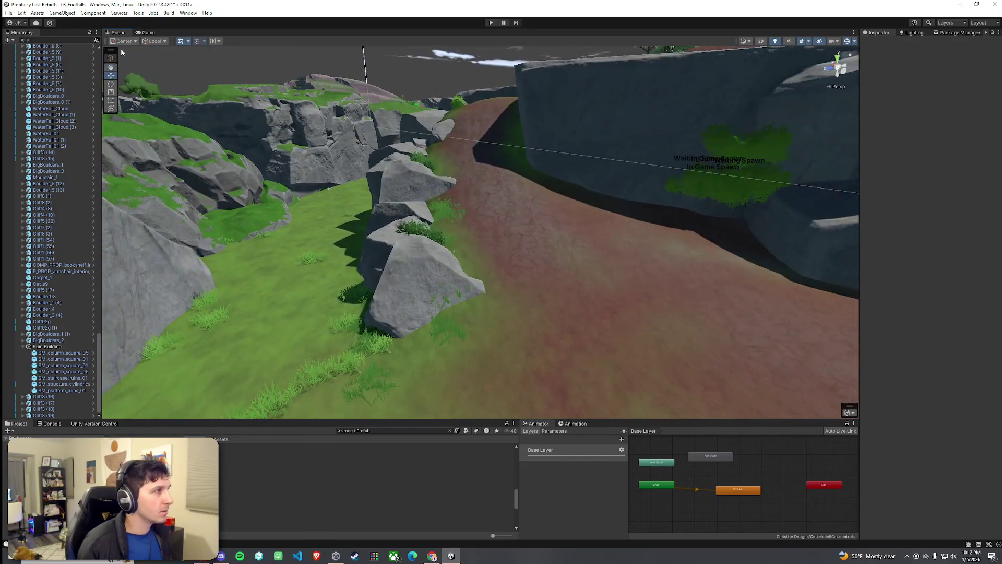
left_click(8, 13)
left_click(21, 51)
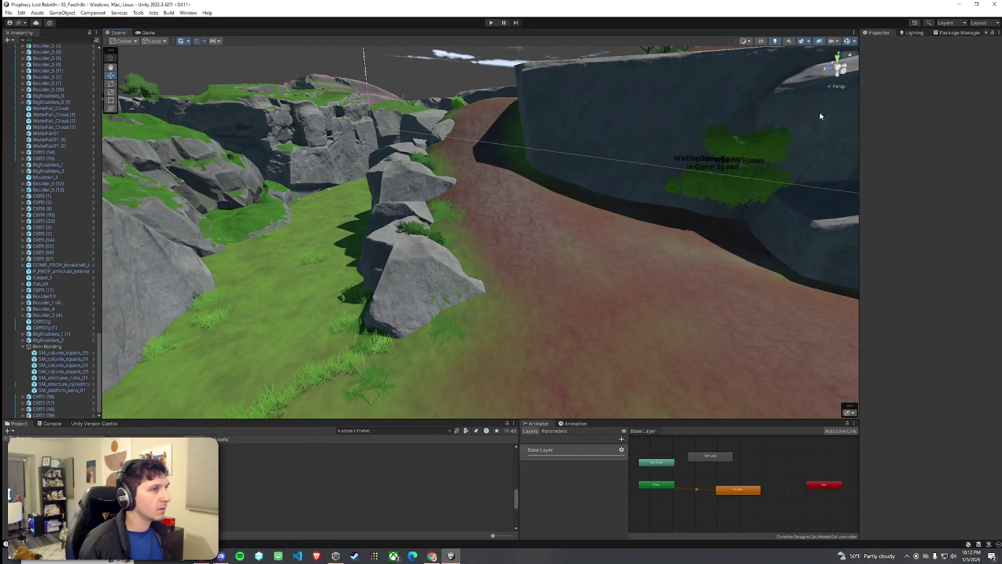
left_click(564, 269)
left_click(937, 113)
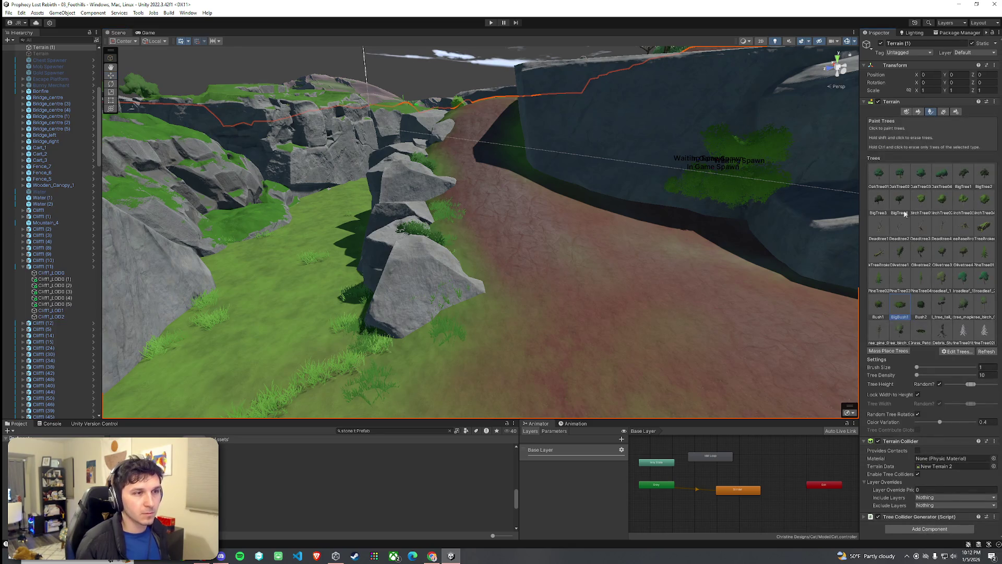
Paint a tree beside the rocks, undoing the first misplaced attempt
left_click(438, 226)
key("ctrl+z")
scroll(501, 256, "down", 3)
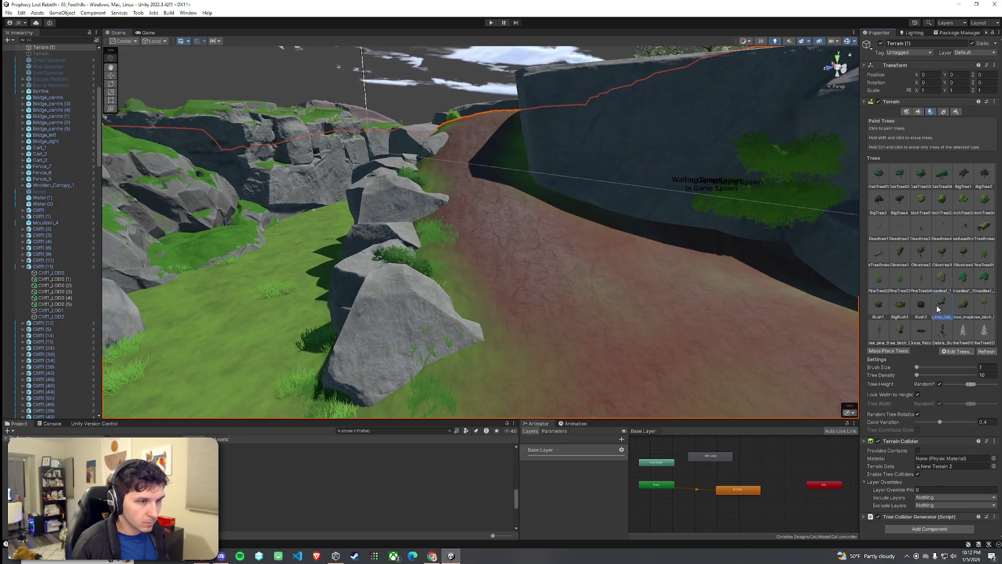
left_click(436, 263)
mouse_move(436, 262)
left_mouse_down()
mouse_move(396, 356)
mouse_move(471, 335)
left_mouse_up()
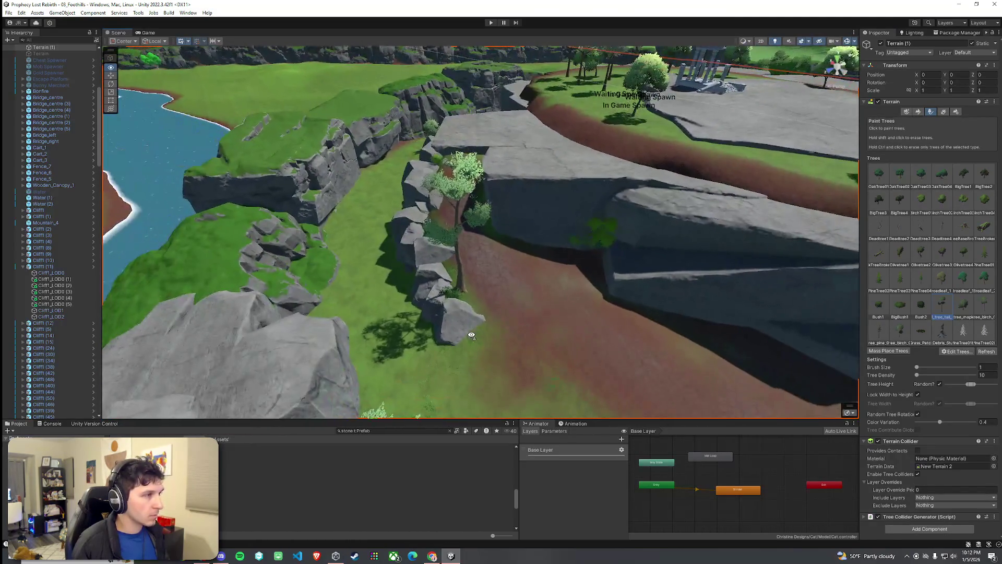
mouse_move(592, 288)
left_mouse_down()
mouse_move(433, 263)
mouse_move(491, 227)
mouse_move(734, 270)
left_mouse_up()
Choose BigTree3, erase the tree blocking the view, and plant a large tree on the terrain
left_click(887, 218)
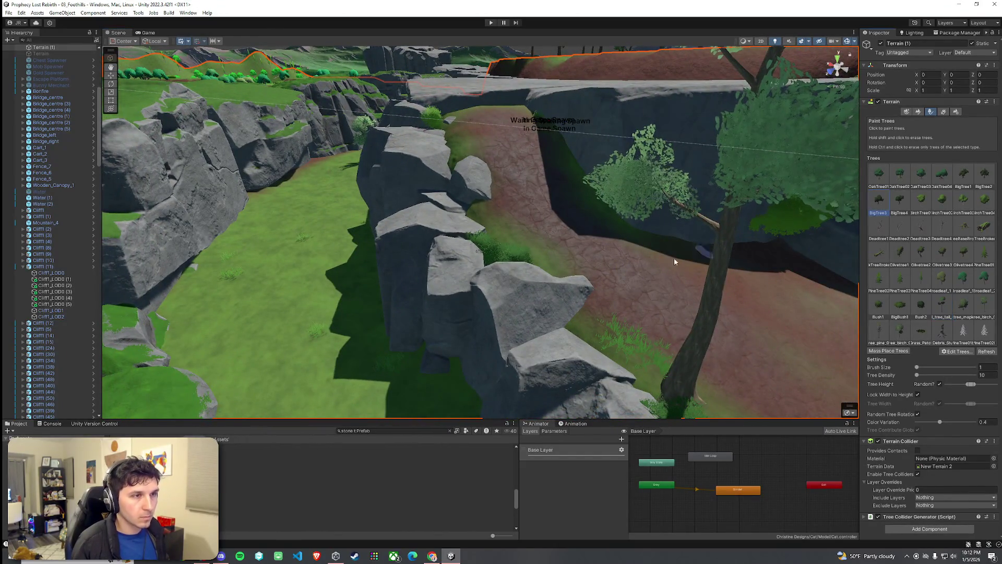
scroll(706, 251, "up", 5)
mouse_move(556, 265)
left_mouse_down()
mouse_move(587, 233)
mouse_move(488, 233)
mouse_move(414, 203)
mouse_move(457, 238)
left_mouse_up()
left_click(485, 277, "shift")
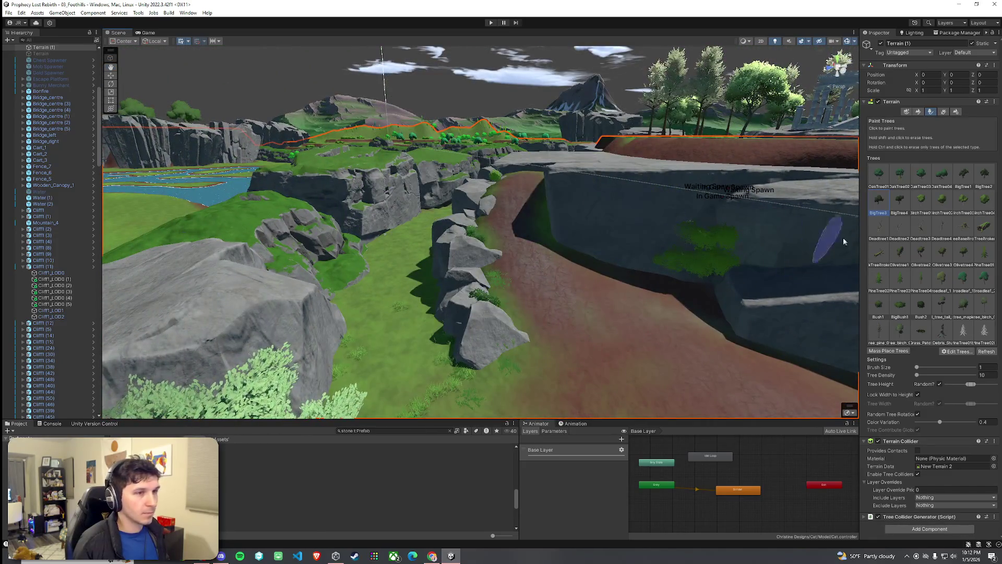
left_click(492, 325)
left_click(493, 325, "shift")
left_click(496, 316)
mouse_move(496, 316)
left_mouse_down()
mouse_move(532, 315)
mouse_move(593, 398)
mouse_move(459, 306)
mouse_move(478, 300)
left_mouse_up()
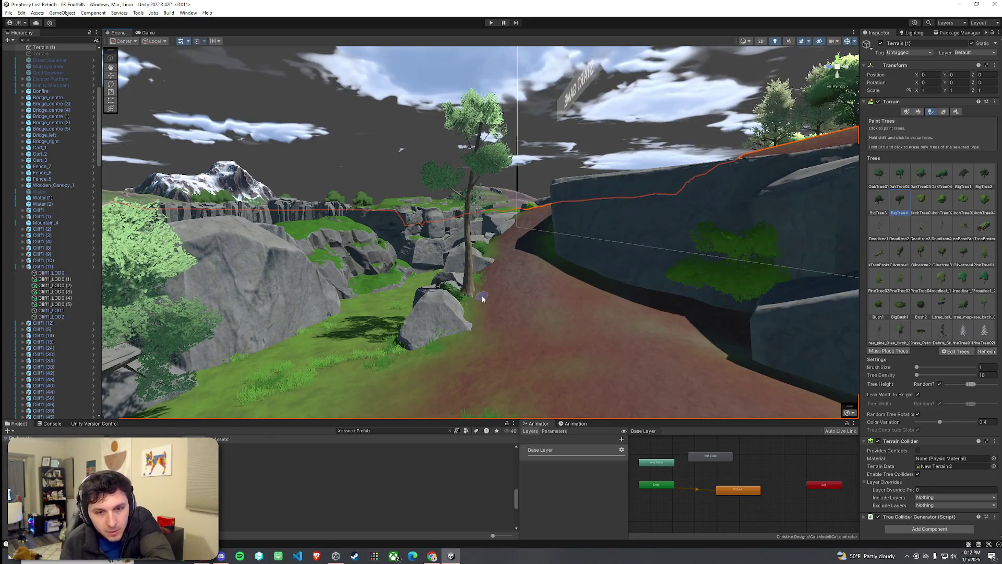
mouse_move(502, 322)
left_mouse_down()
mouse_move(622, 307)
mouse_move(730, 314)
mouse_move(533, 325)
mouse_move(526, 353)
mouse_move(498, 318)
mouse_move(499, 327)
mouse_move(528, 314)
mouse_move(550, 331)
mouse_move(555, 369)
mouse_move(590, 380)
left_mouse_up()
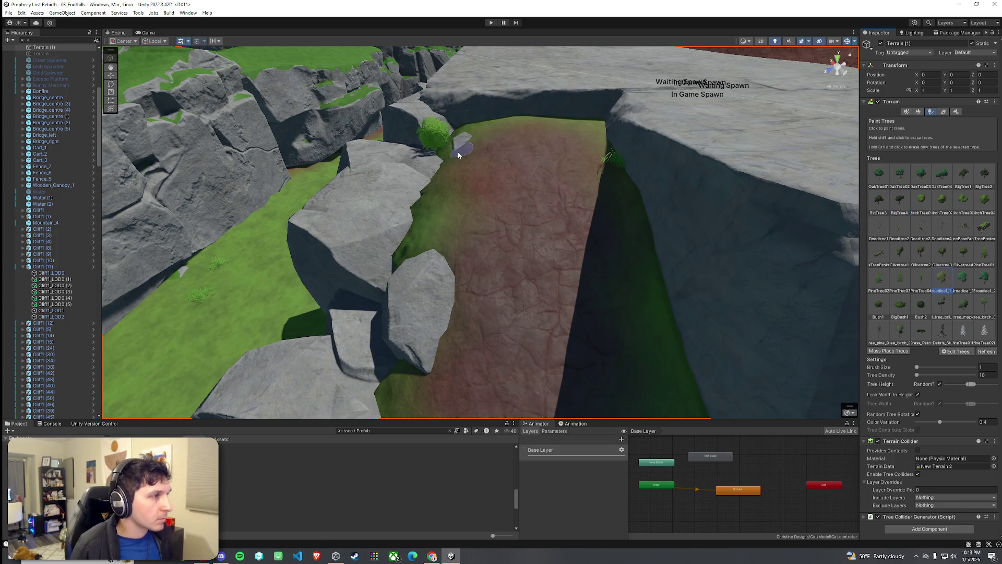
Try placing a large tree on the rock, undoing both attempts
scroll(462, 153, "down", 6)
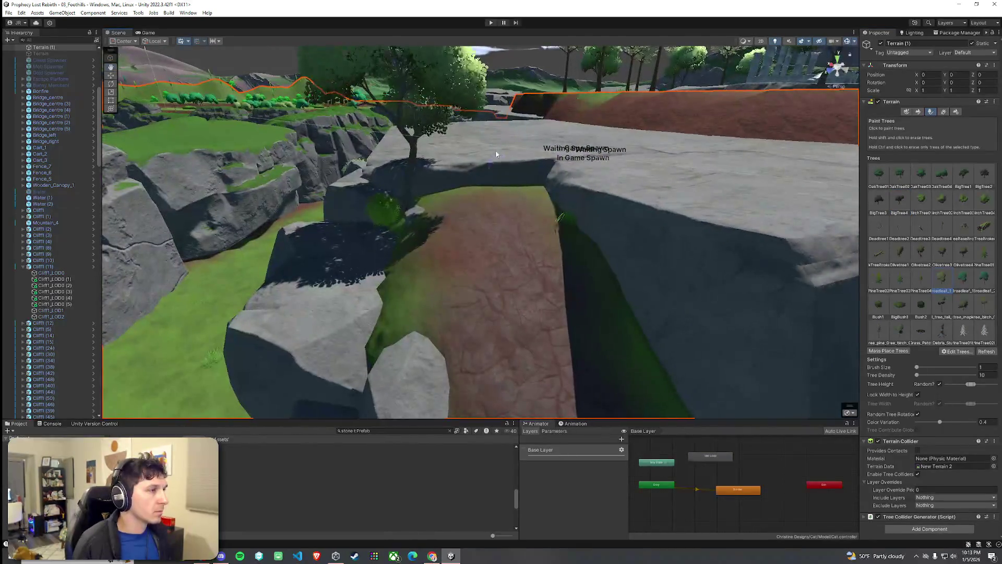
mouse_move(496, 149)
left_mouse_down()
mouse_move(462, 231)
mouse_move(478, 236)
left_mouse_up()
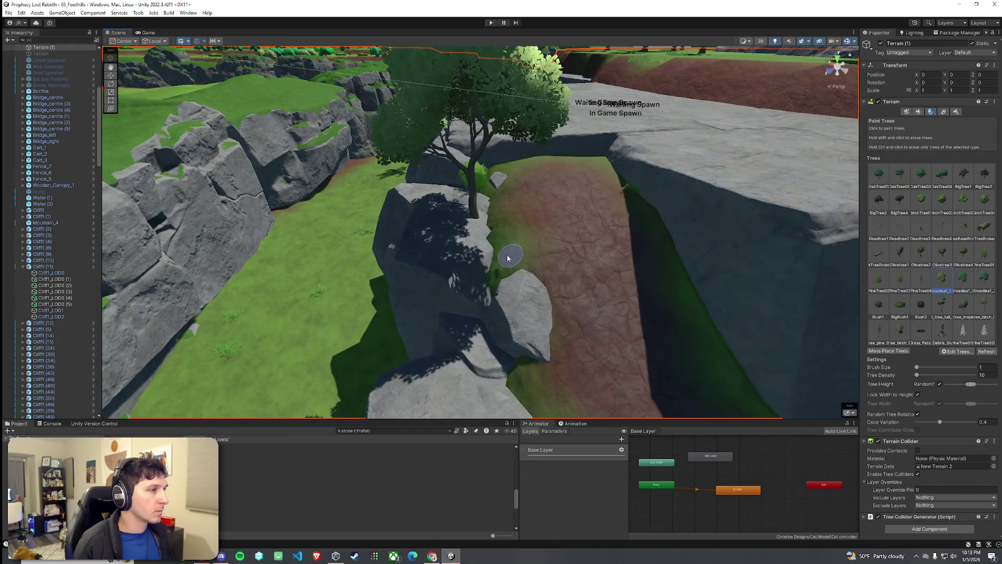
key("ctrl+z")
left_click(491, 245)
key("ctrl+z")
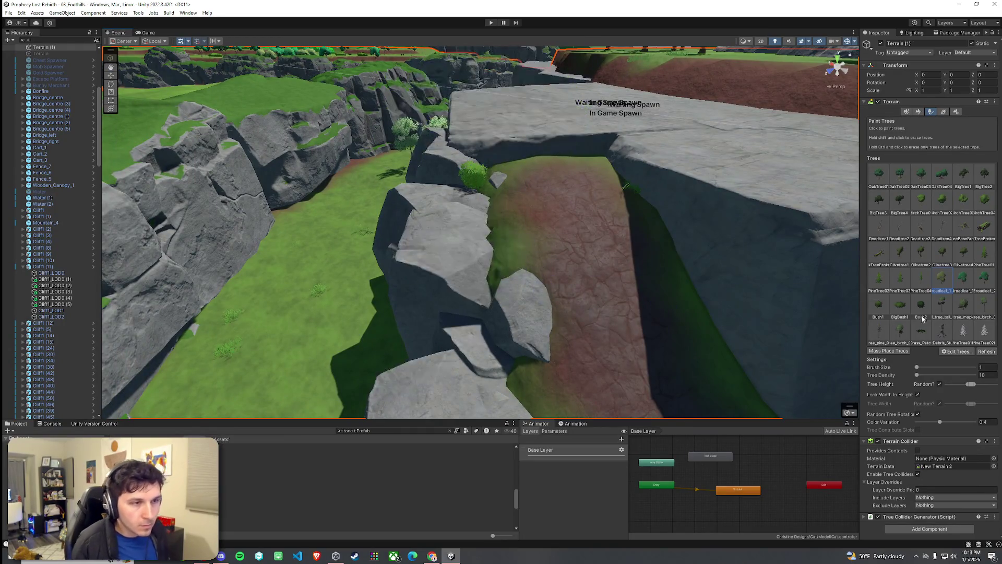
left_click(495, 223)
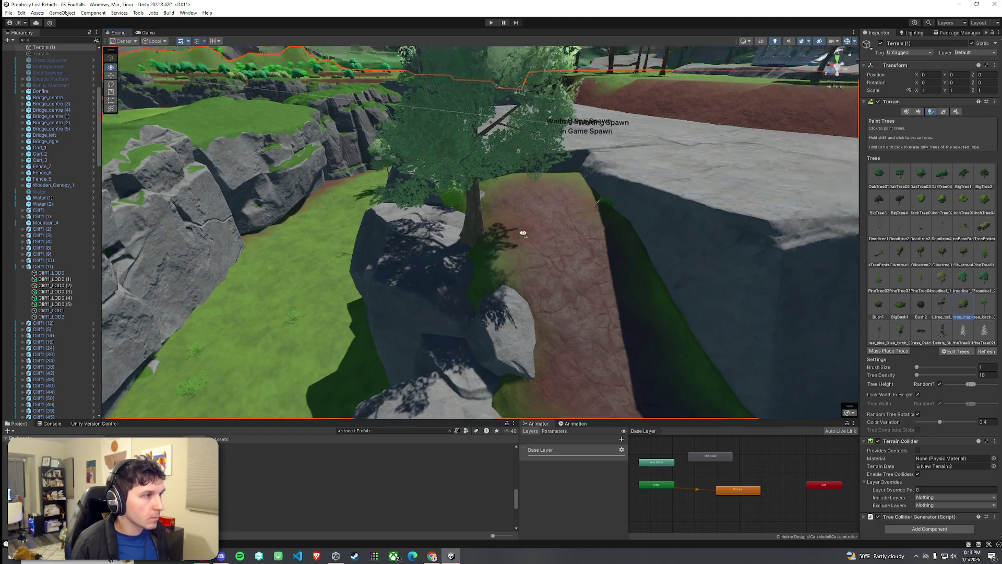
key("ctrl+z")
mouse_move(508, 217)
left_mouse_down()
mouse_move(648, 265)
mouse_move(888, 318)
left_mouse_up()
Choose the birch tree and plant it on the rock bridge
left_click(901, 330)
left_click_drag(523, 156, 453, 249)
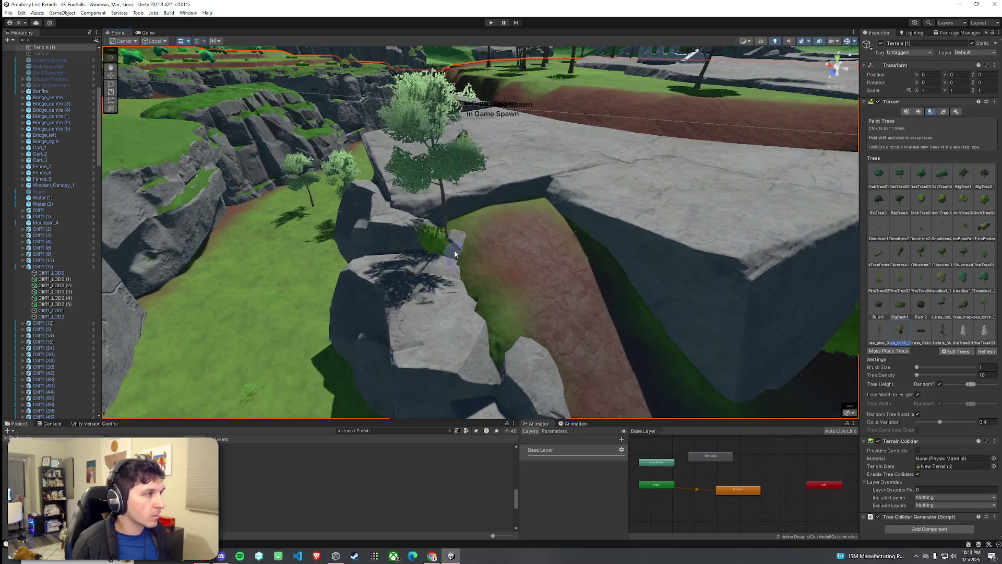
mouse_move(517, 280)
left_mouse_down()
mouse_move(649, 302)
mouse_move(496, 268)
mouse_move(464, 284)
left_mouse_up()
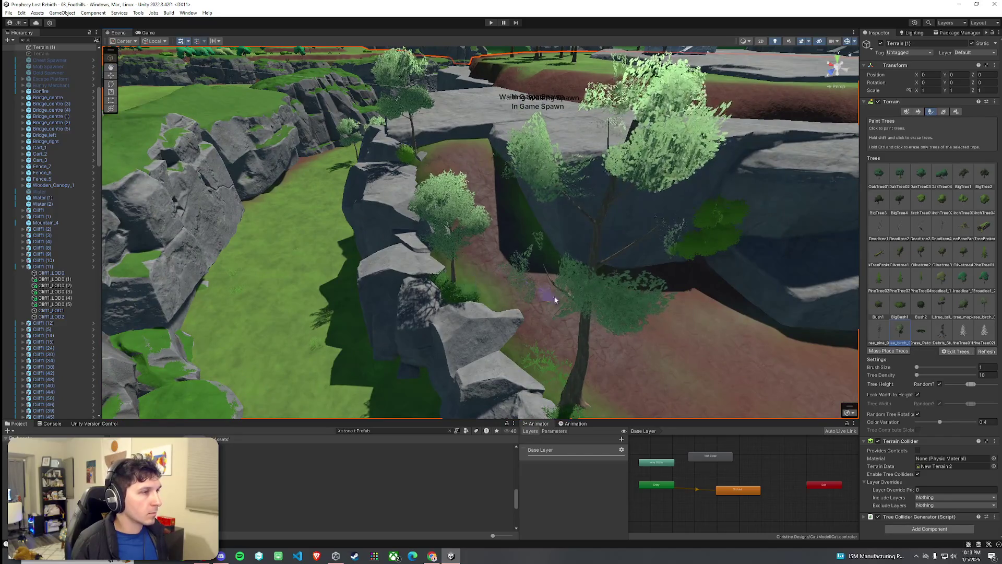
key("ctrl+z")
left_click(458, 288)
mouse_move(458, 288)
left_mouse_down()
mouse_move(597, 329)
mouse_move(425, 271)
mouse_move(416, 257)
mouse_move(621, 259)
left_mouse_up()
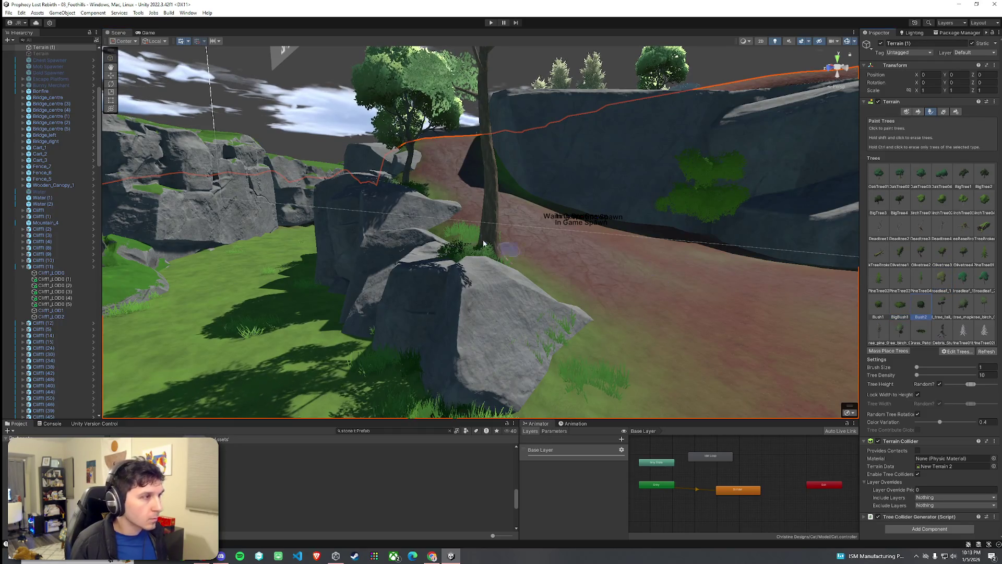
mouse_move(447, 222)
left_mouse_down()
mouse_move(515, 245)
mouse_move(428, 264)
mouse_move(638, 363)
mouse_move(454, 316)
mouse_move(660, 369)
mouse_move(443, 352)
mouse_move(555, 371)
mouse_move(503, 220)
left_mouse_up()
Orbit around the bush-covered rocks and the cliff wall beside the path
scroll(499, 217, "up", 5)
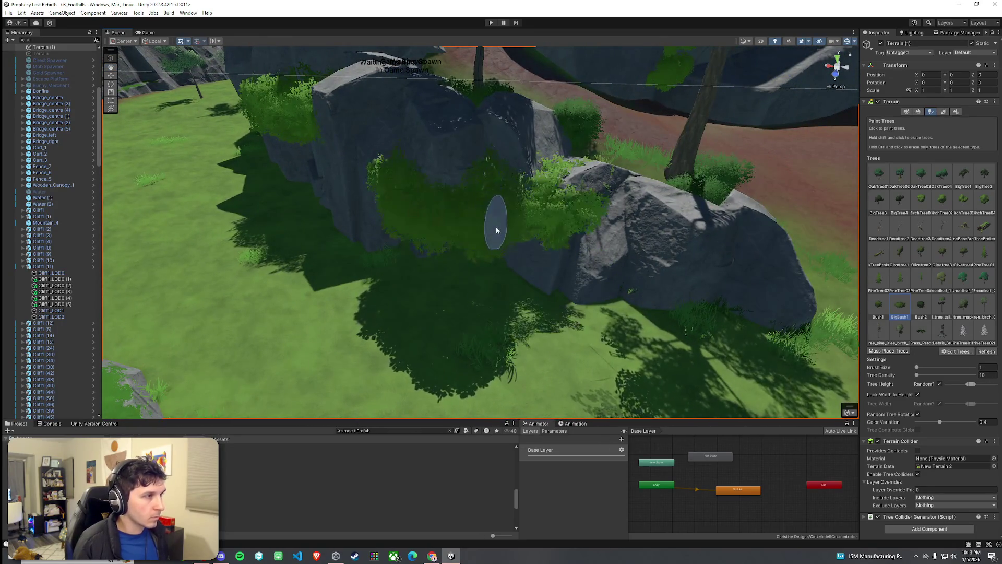
scroll(497, 215, "down", 3)
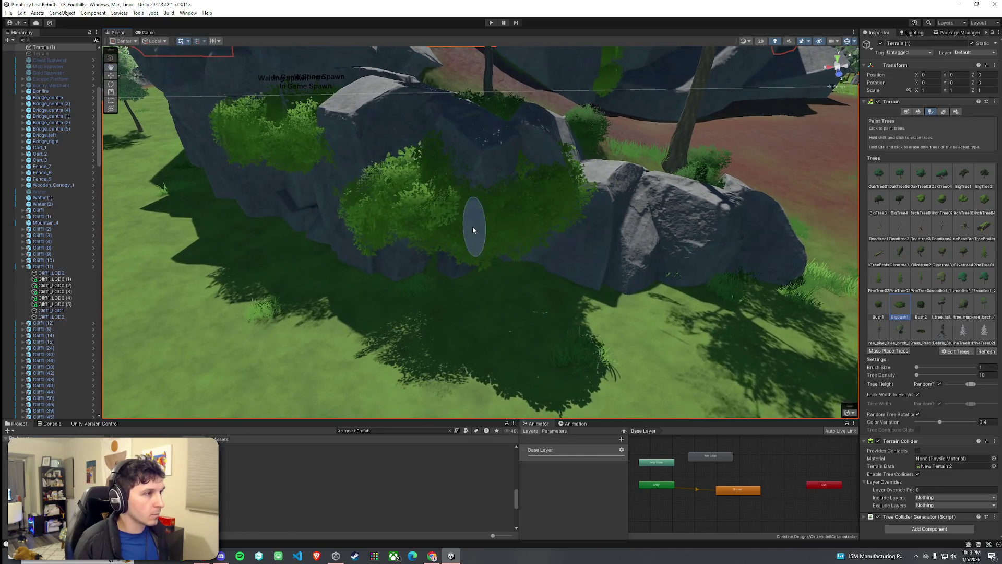
mouse_move(446, 214)
left_mouse_down()
mouse_move(528, 249)
mouse_move(417, 199)
left_mouse_up()
scroll(398, 186, "up", 3)
scroll(399, 186, "down", 5)
mouse_move(487, 193)
left_mouse_down()
mouse_move(494, 226)
mouse_move(551, 239)
mouse_move(452, 292)
mouse_move(412, 265)
mouse_move(496, 230)
mouse_move(604, 220)
mouse_move(535, 216)
left_mouse_up()
mouse_move(630, 306)
left_mouse_down()
mouse_move(644, 311)
mouse_move(534, 256)
mouse_move(577, 287)
mouse_move(459, 289)
left_mouse_up()
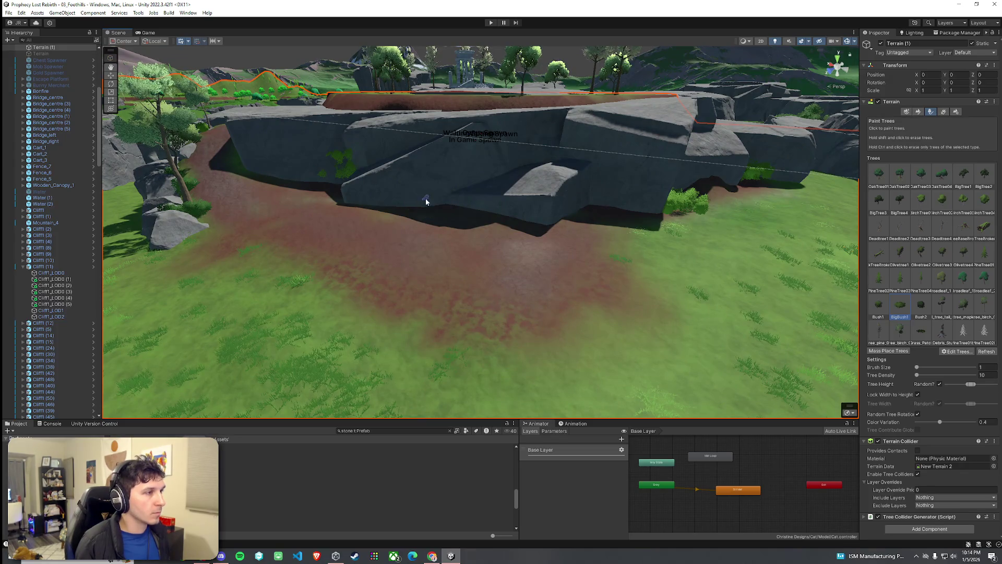
scroll(426, 201, "up", 5)
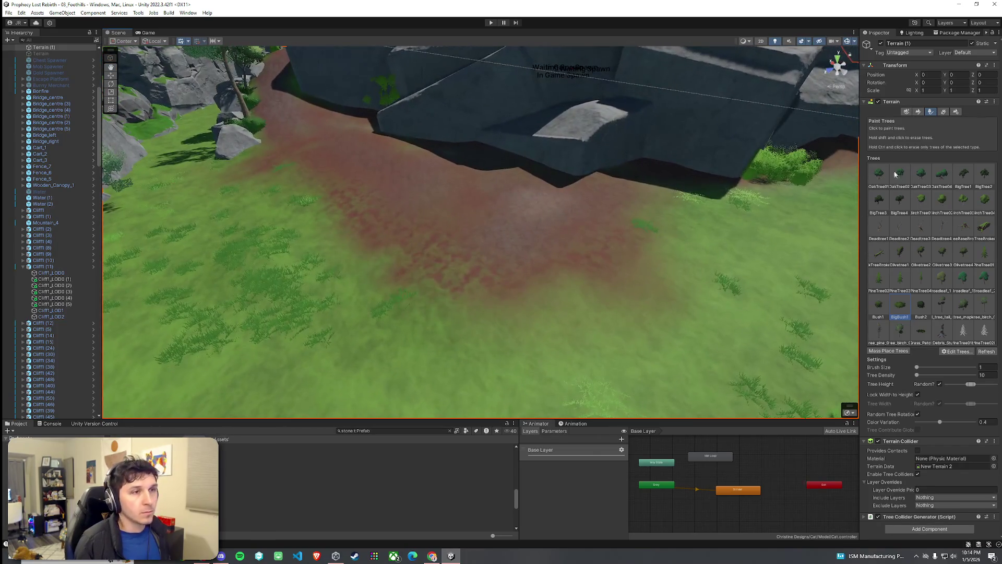
Switch the terrain to Paint Texture and pull back to view the whole cliff ring
left_click(919, 112)
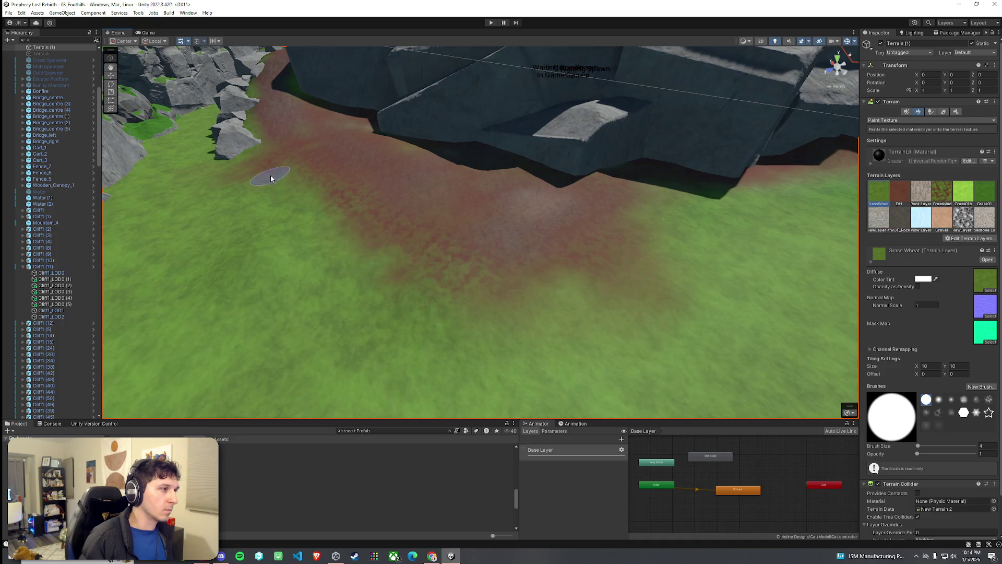
scroll(298, 230, "down", 10)
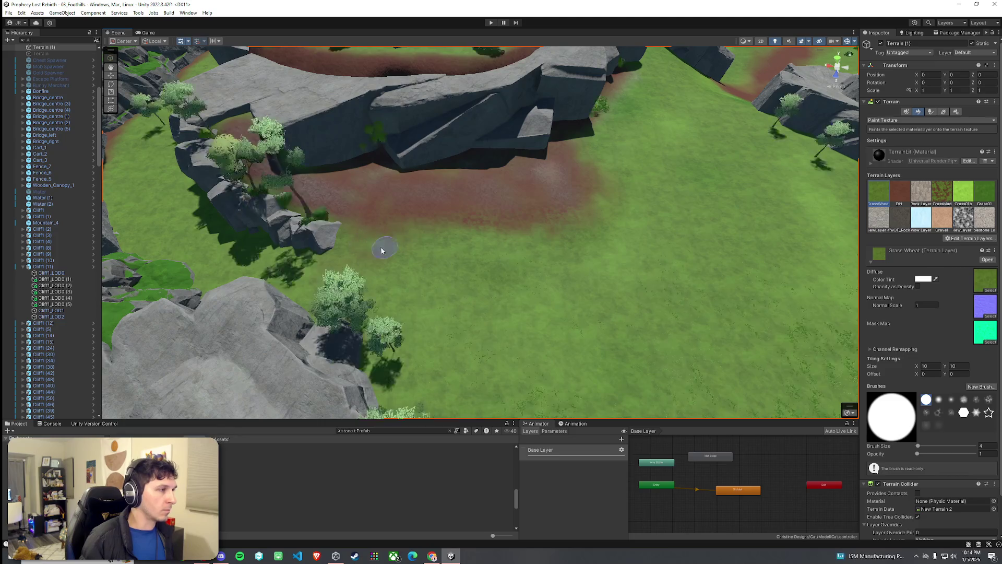
mouse_move(543, 275)
left_mouse_down()
mouse_move(452, 248)
mouse_move(452, 237)
left_mouse_up()
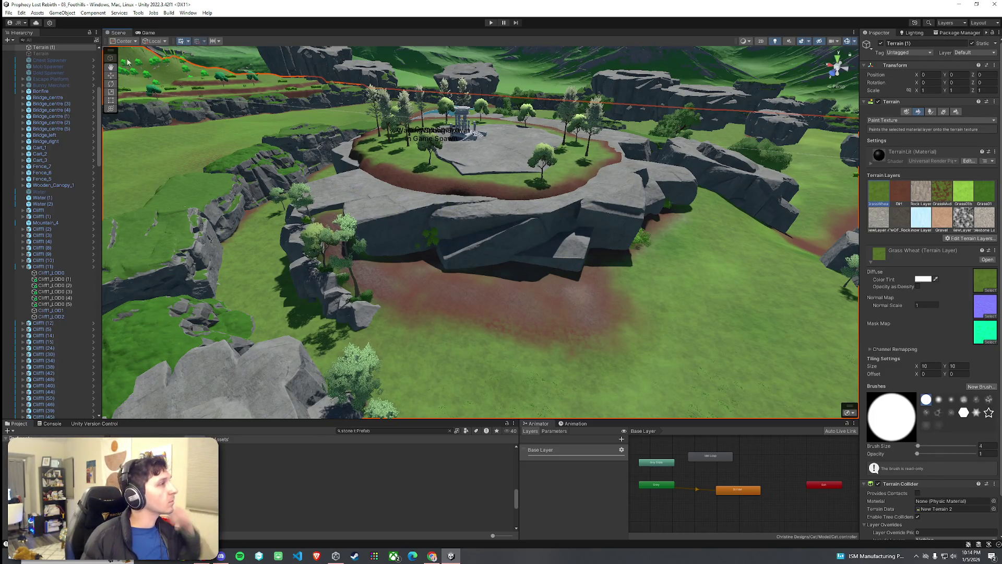
left_click(21, 12)
left_click(224, 189)
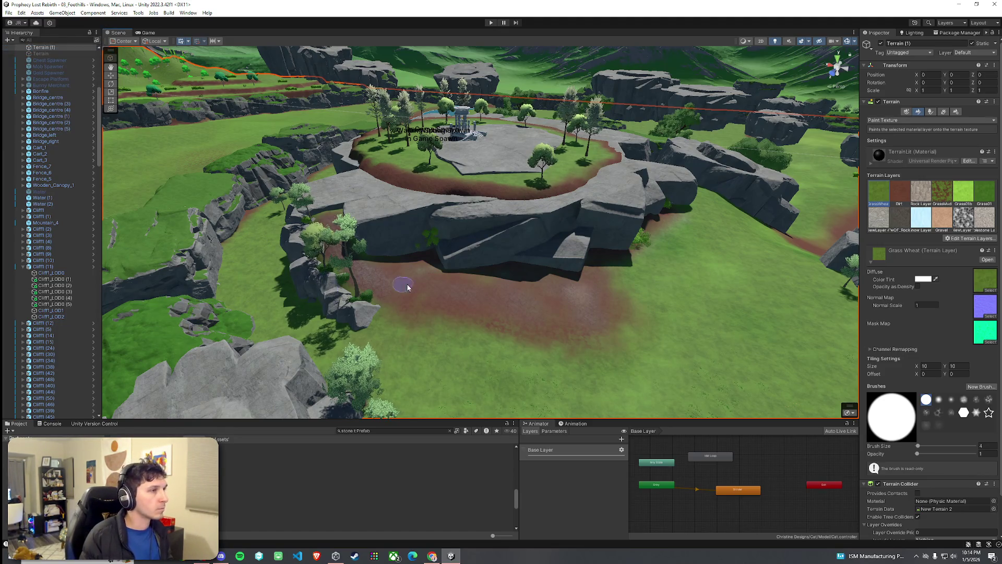
key("w")
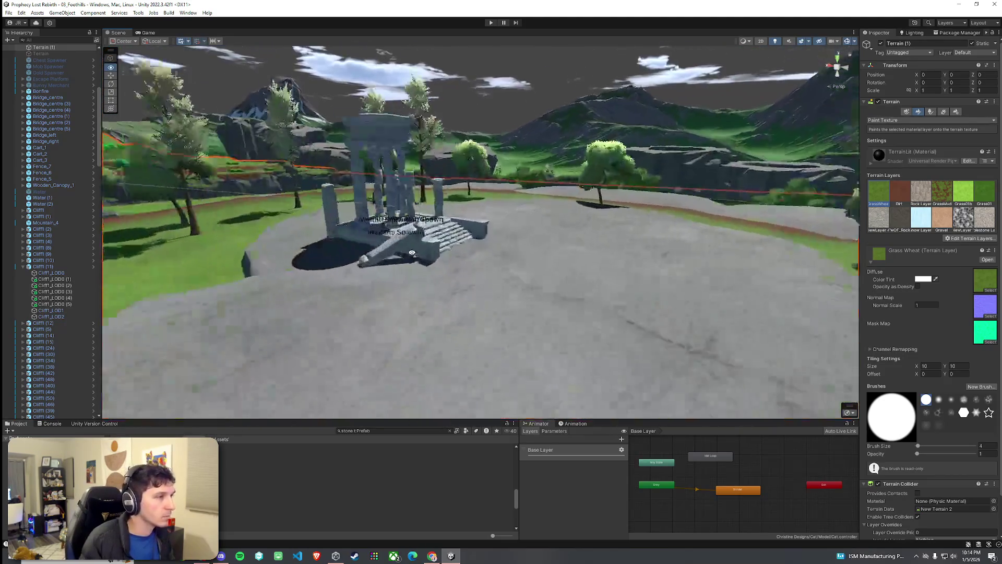
Clear the existing text from the Project asset search
left_click(365, 504)
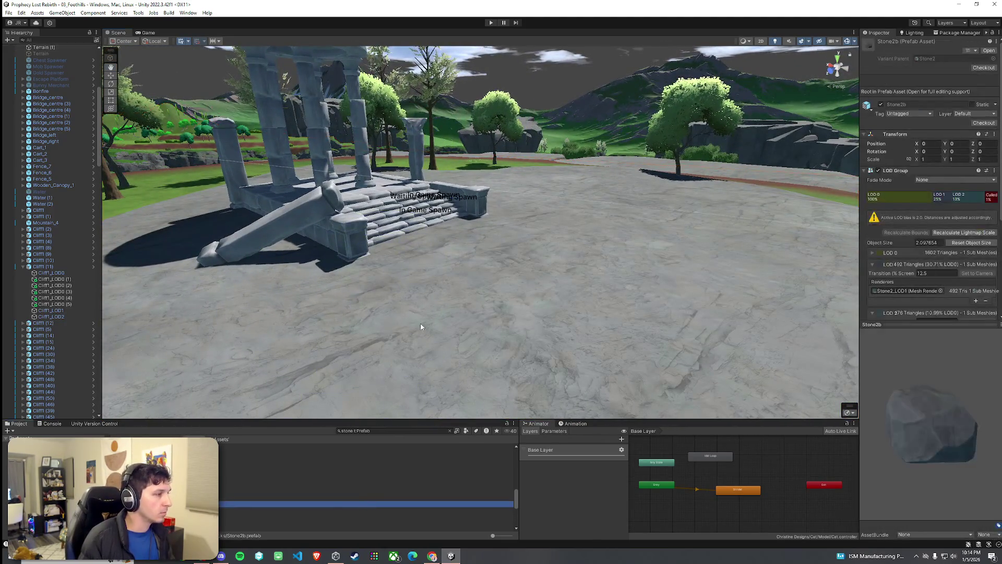
left_click(365, 431)
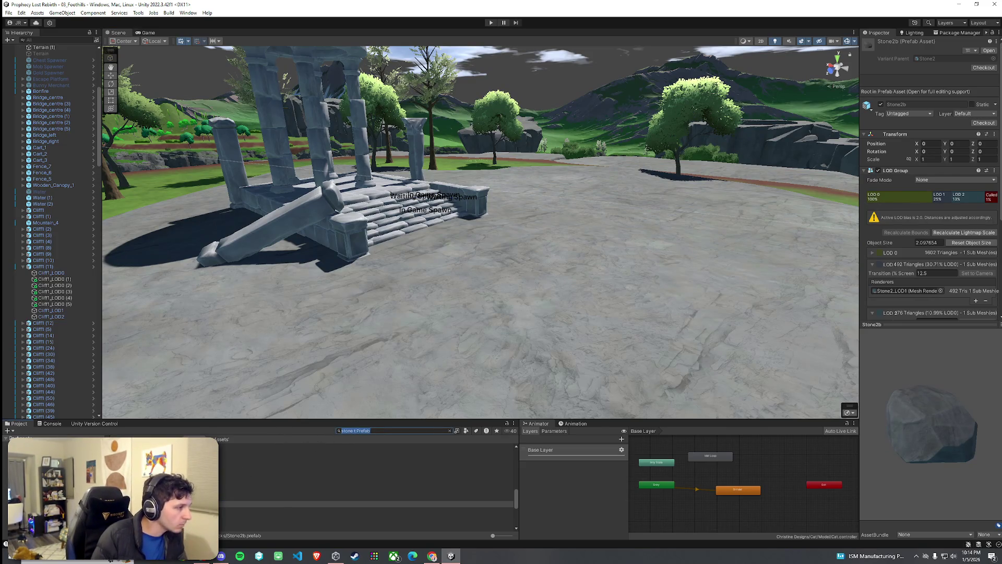
key("BackSpace")
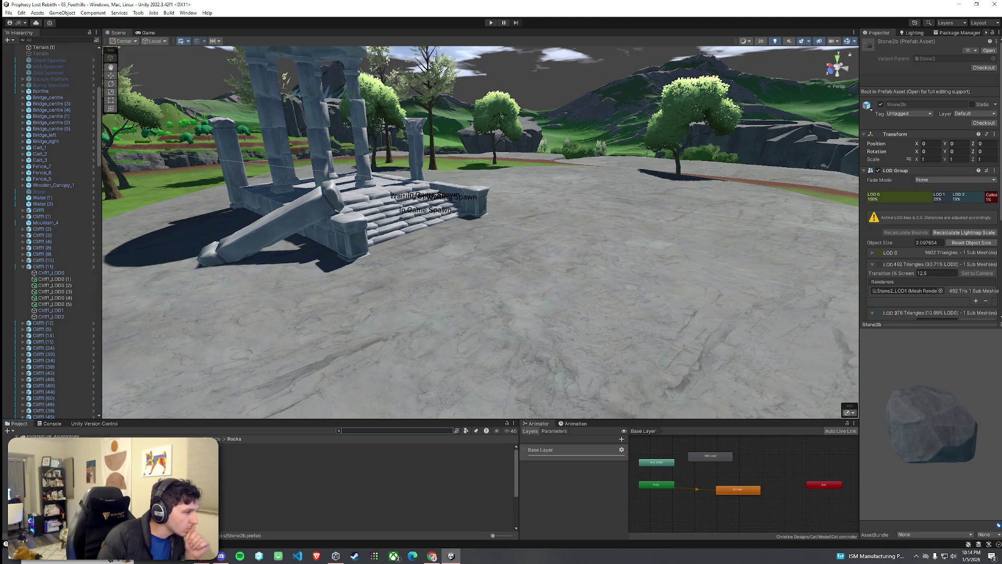
left_click(369, 431)
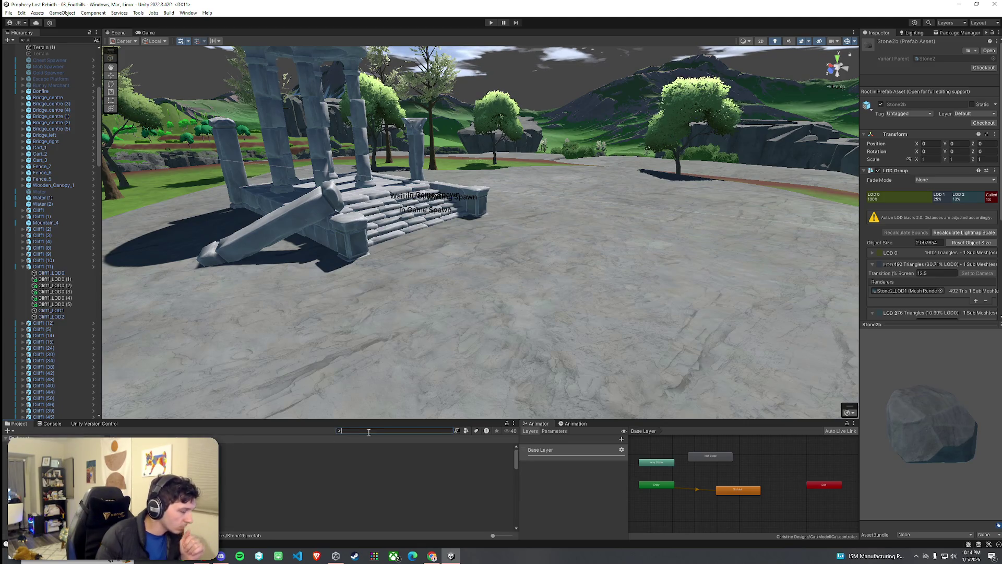
Search assets for 'ruin' and open the SHOWCASE Ancient Ruins scene from Demo Scenes
left_click(332, 259)
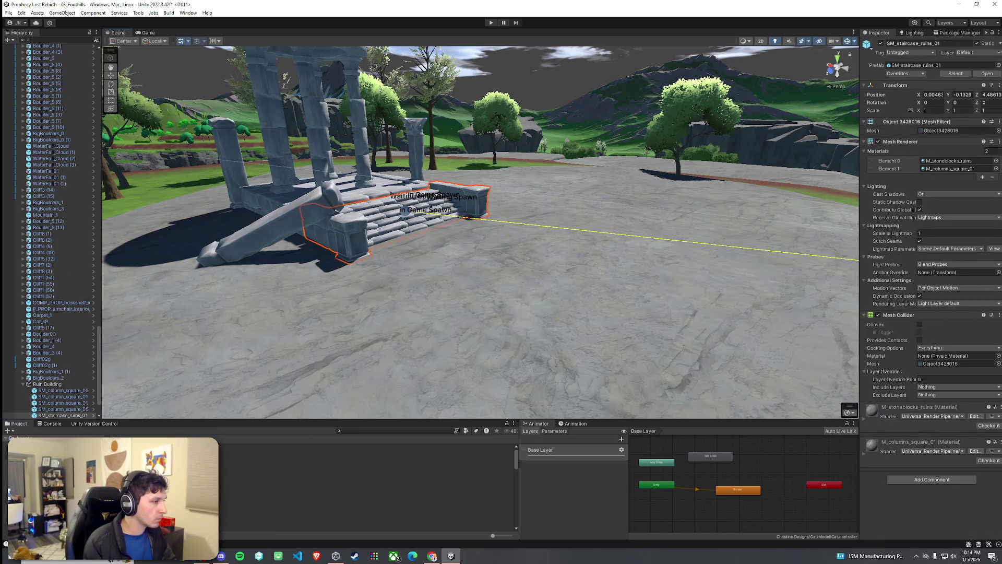
left_click(352, 433)
type("ruin")
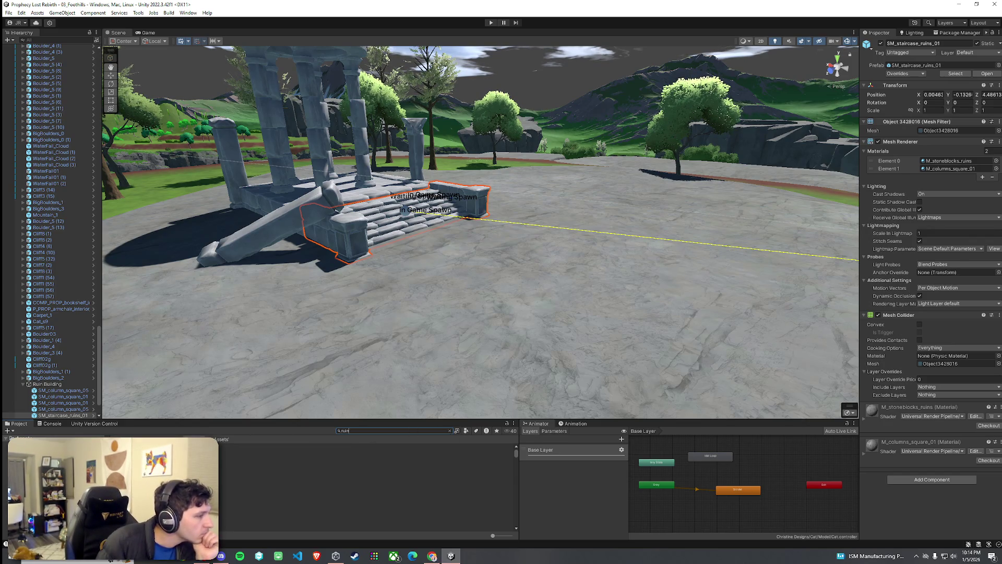
double_click(178, 448)
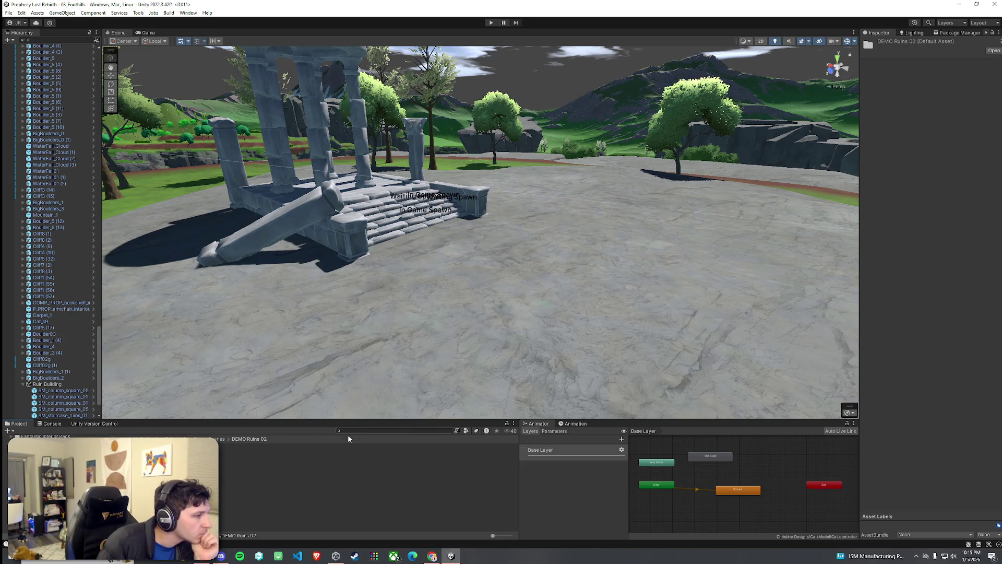
left_click(198, 448)
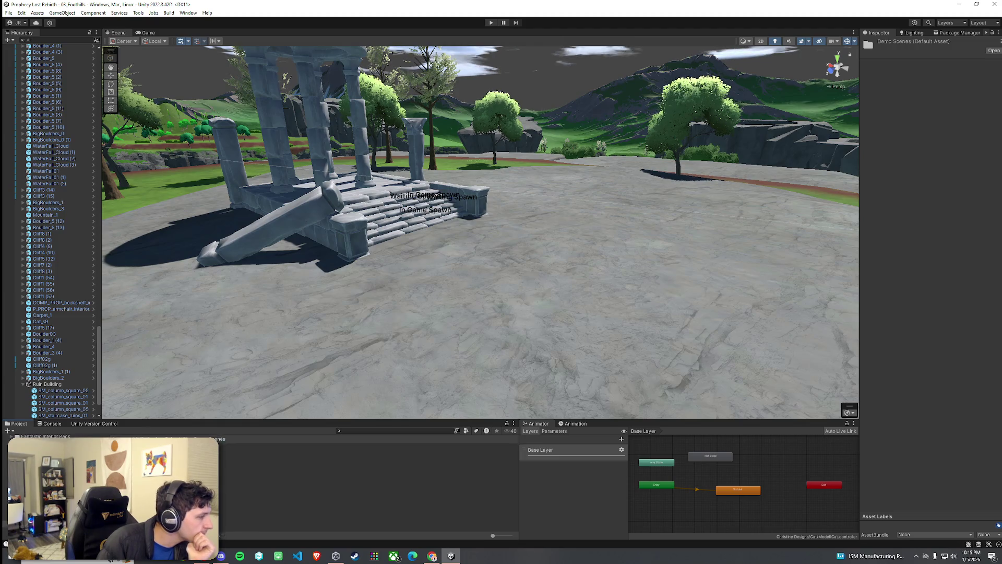
left_click(235, 465)
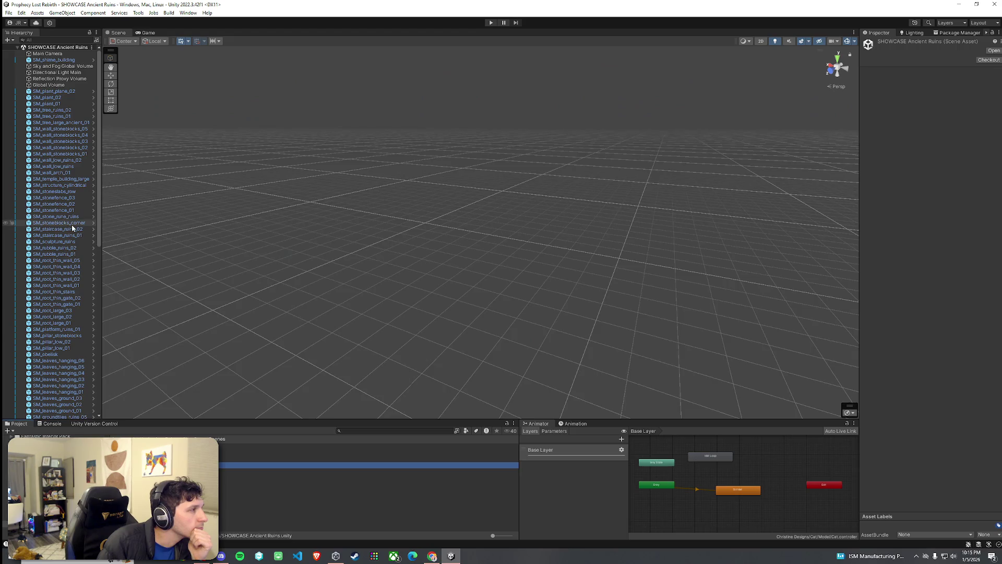
double_click(71, 223)
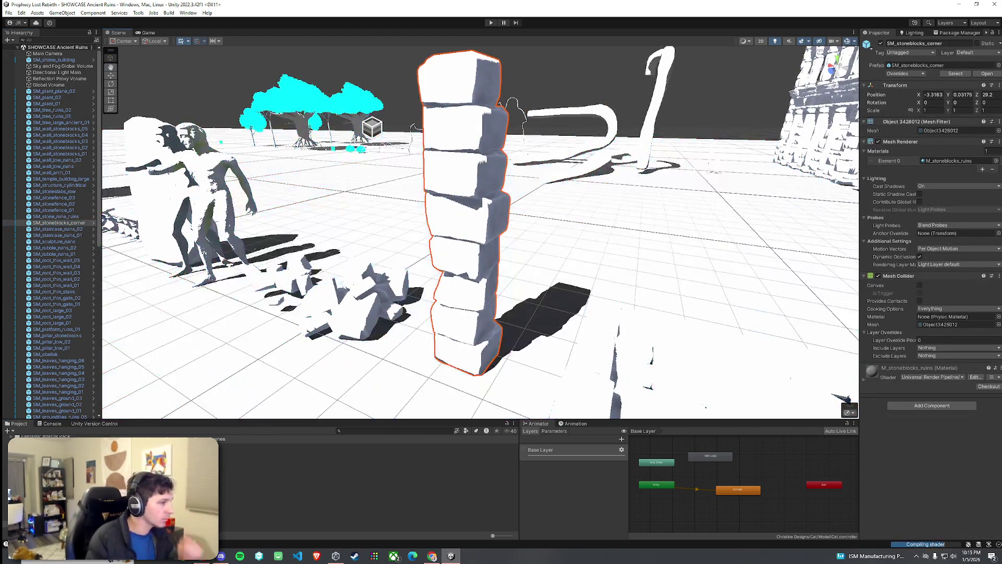
Open the DEMO Ruins 02 scene and fly through its ruins to an overview
mouse_move(263, 367)
left_mouse_down()
mouse_move(458, 349)
mouse_move(340, 346)
mouse_move(336, 360)
mouse_move(236, 350)
mouse_move(481, 340)
mouse_move(194, 175)
left_mouse_up()
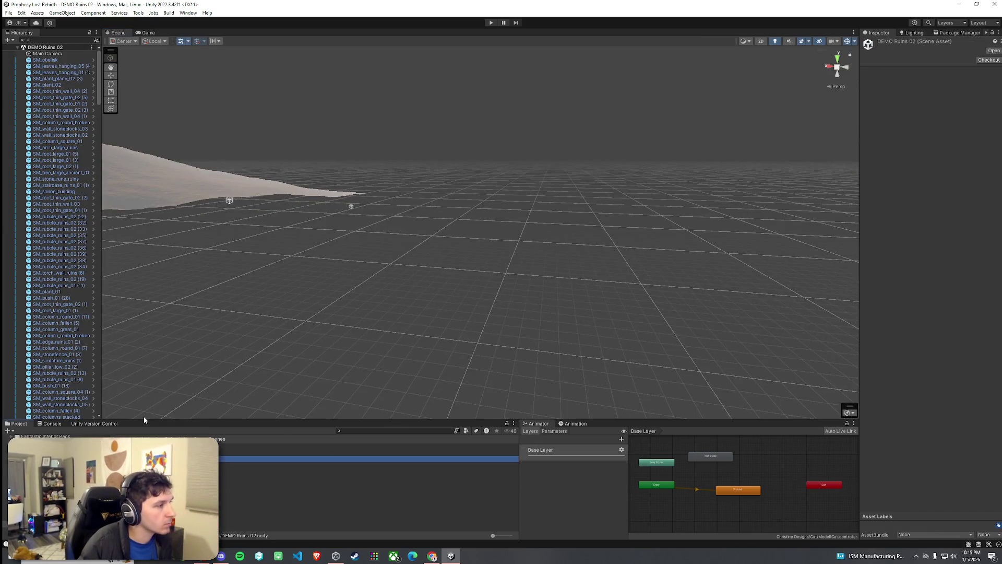
double_click(62, 292)
mouse_move(183, 354)
left_mouse_down()
mouse_move(419, 315)
mouse_move(683, 329)
mouse_move(741, 308)
left_mouse_up()
key("w")
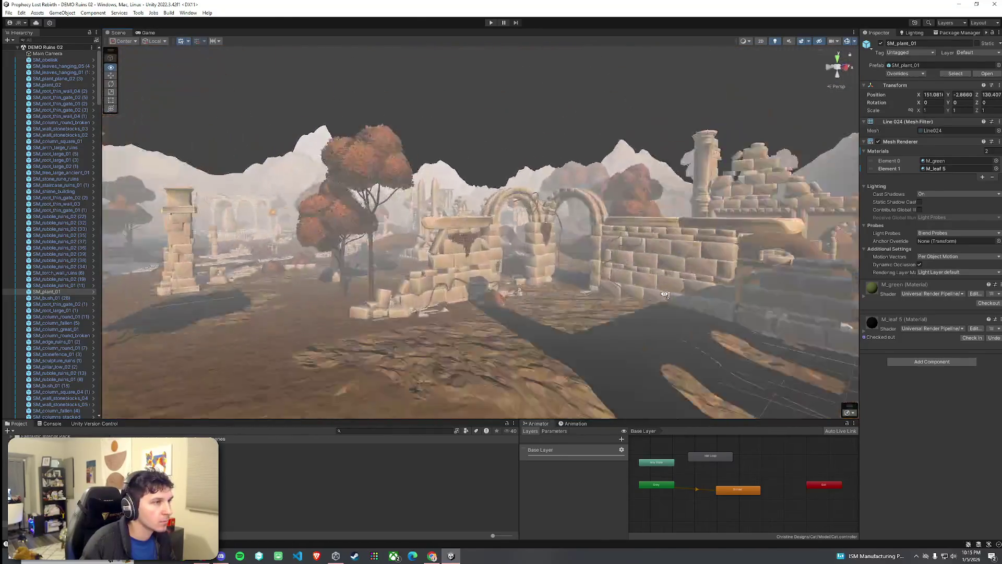
key("s")
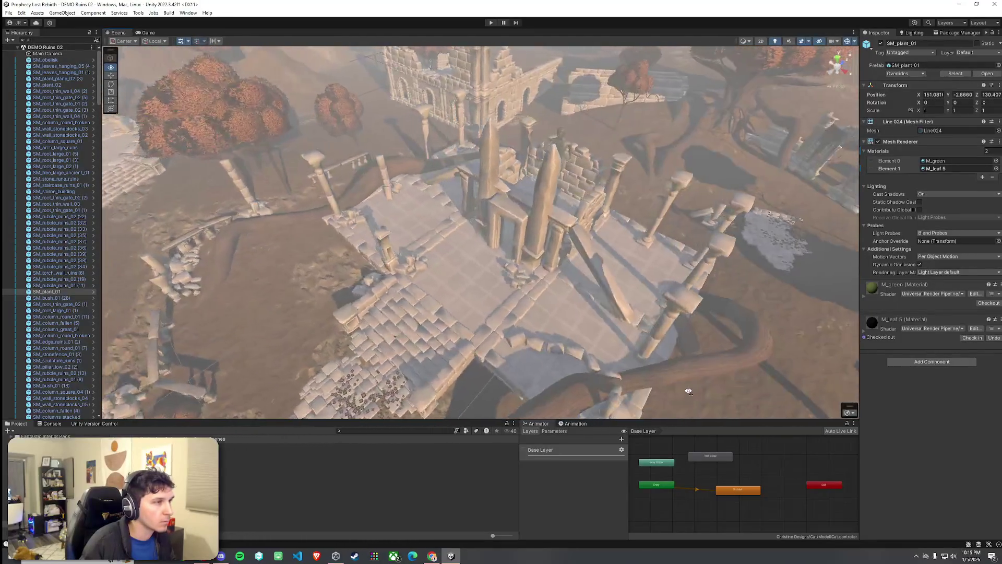
Look down on the central platform and box-select all pieces of the central ruin building
left_click(394, 243)
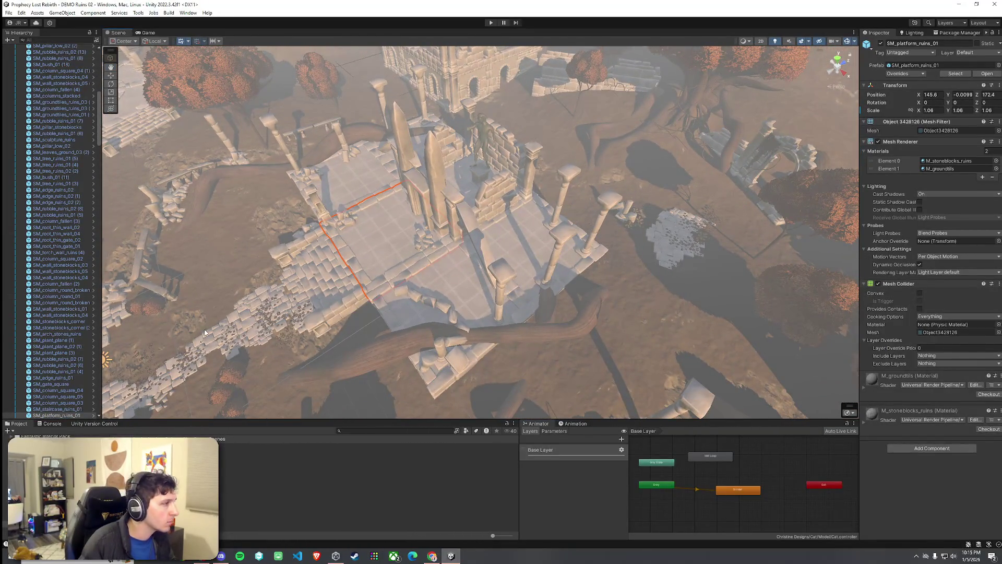
scroll(87, 338, "down", 5)
mouse_move(290, 168)
left_mouse_down()
mouse_move(466, 296)
mouse_move(404, 215)
left_mouse_up()
left_click_drag(367, 151, 599, 288)
left_click(630, 314)
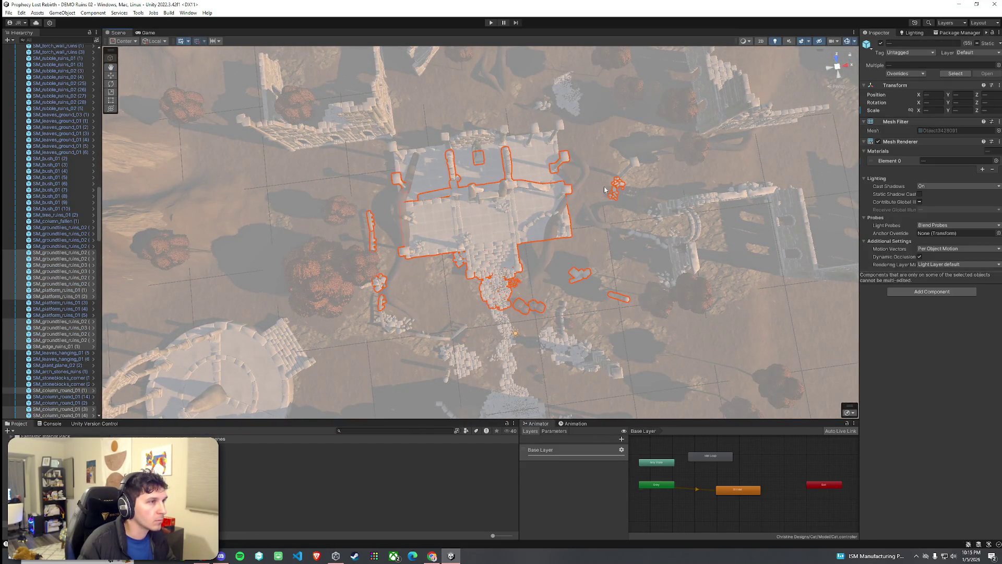
scroll(97, 313, "down", 10)
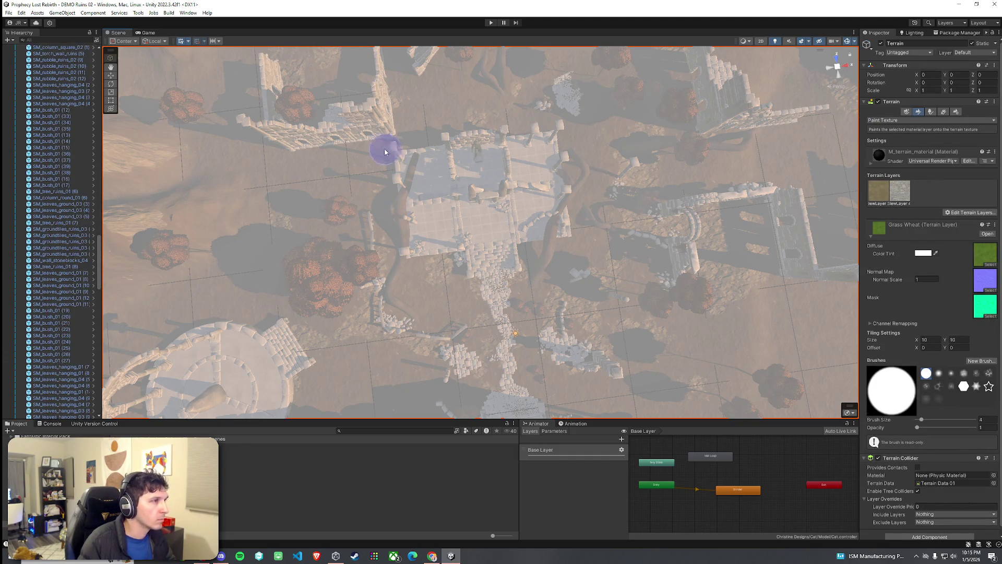
left_click_drag(97, 289, 101, 433)
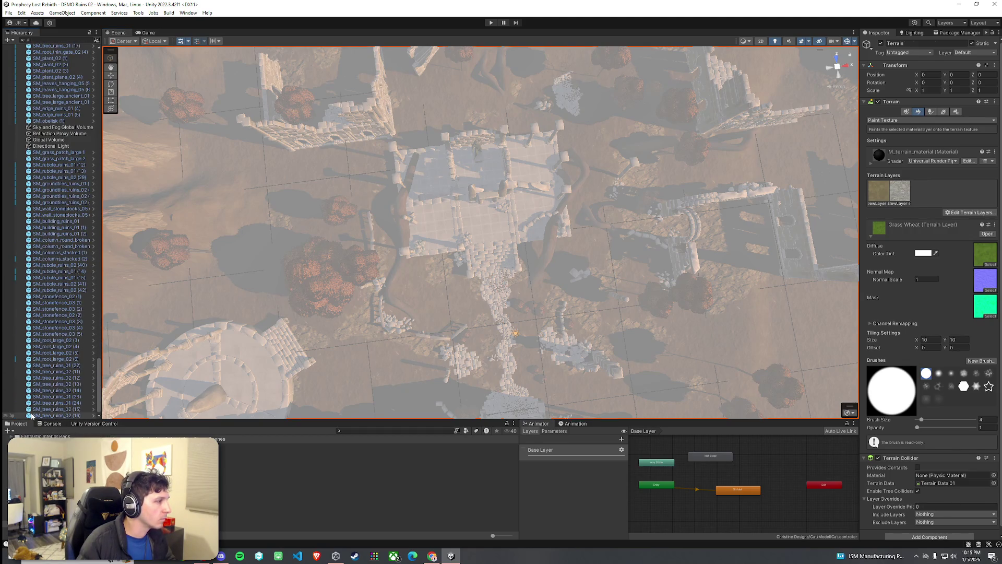
Create an empty object and place it under SM_tree_ruins_01 (11) in the Hierarchy
right_click(32, 415)
mouse_move(99, 184)
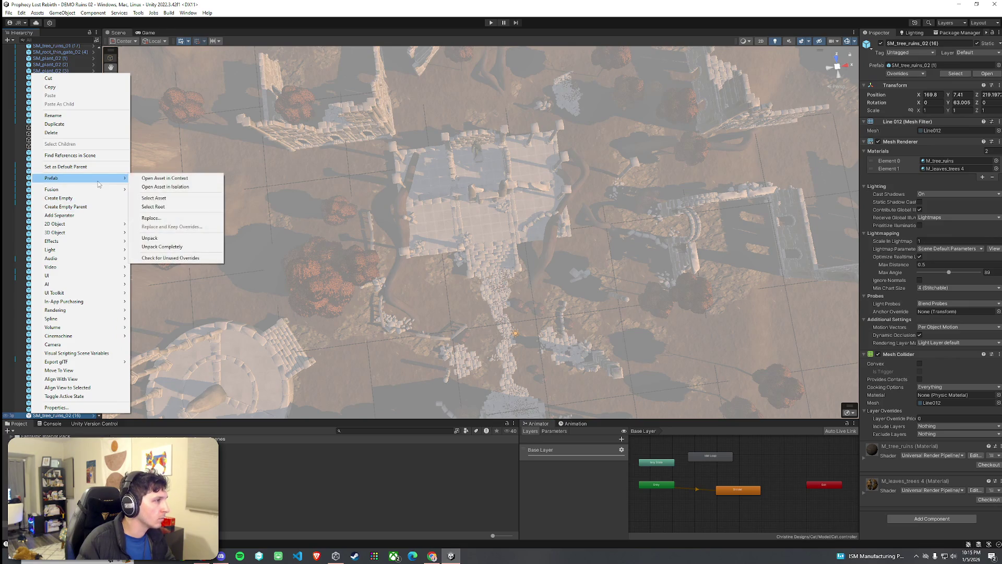
left_click(77, 201)
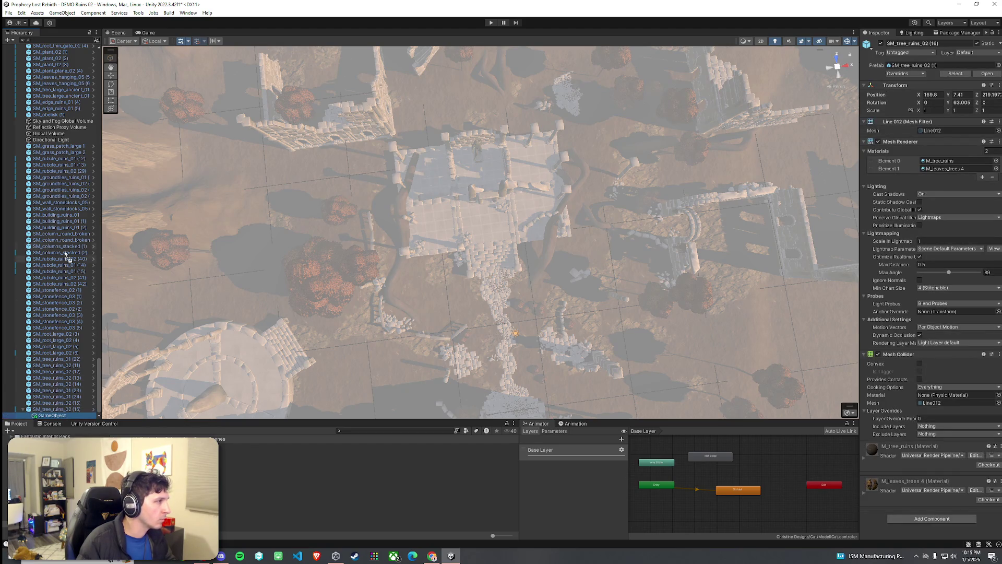
mouse_move(53, 415)
left_mouse_down()
mouse_move(52, 253)
mouse_move(52, 371)
mouse_move(53, 353)
left_mouse_up()
left_click_drag(72, 144, 73, 79)
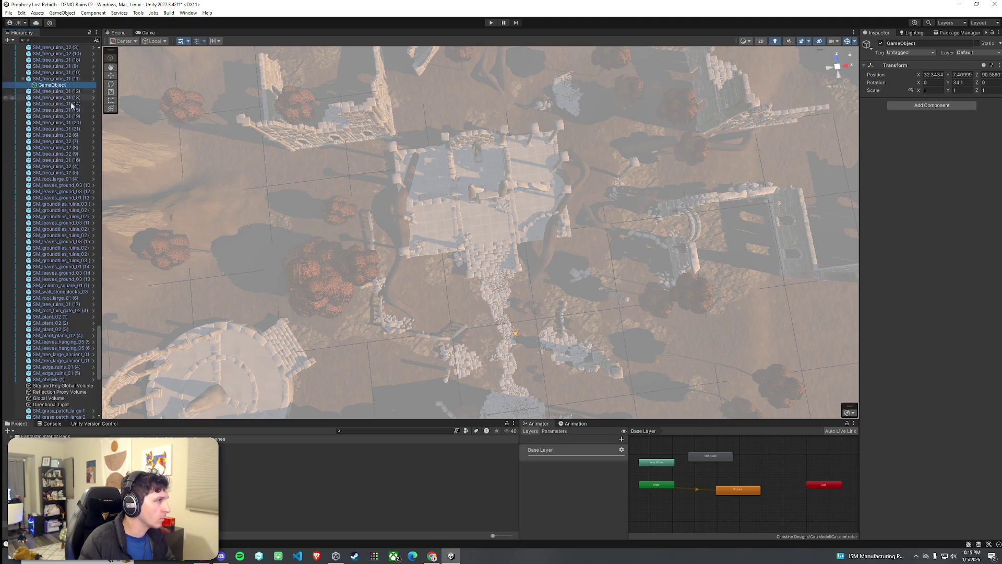
Select the central ruin building's pieces and parent them to the empty object
key("f")
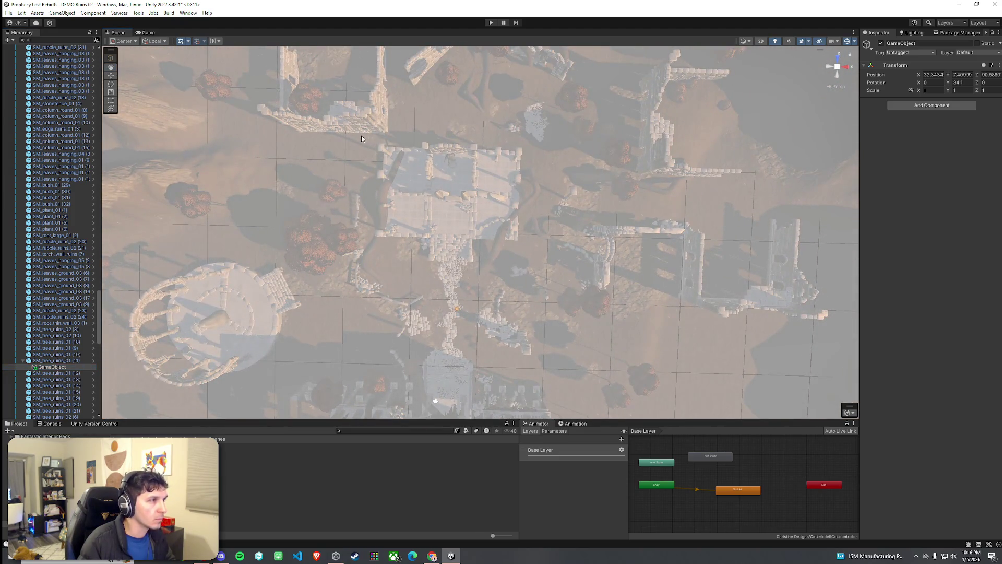
left_click(418, 182)
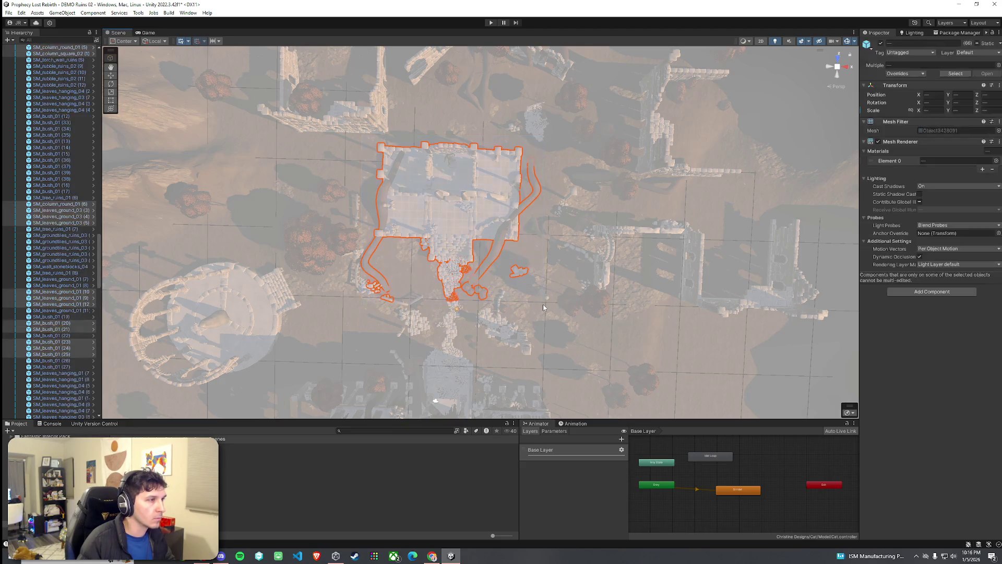
left_click_drag(62, 219, 61, 287)
mouse_move(61, 396)
left_mouse_down()
mouse_move(61, 423)
mouse_move(54, 309)
left_mouse_up()
Rename the empty parent object to 'Ruins Structure Prefab 1'
scroll(63, 334, "up", 10)
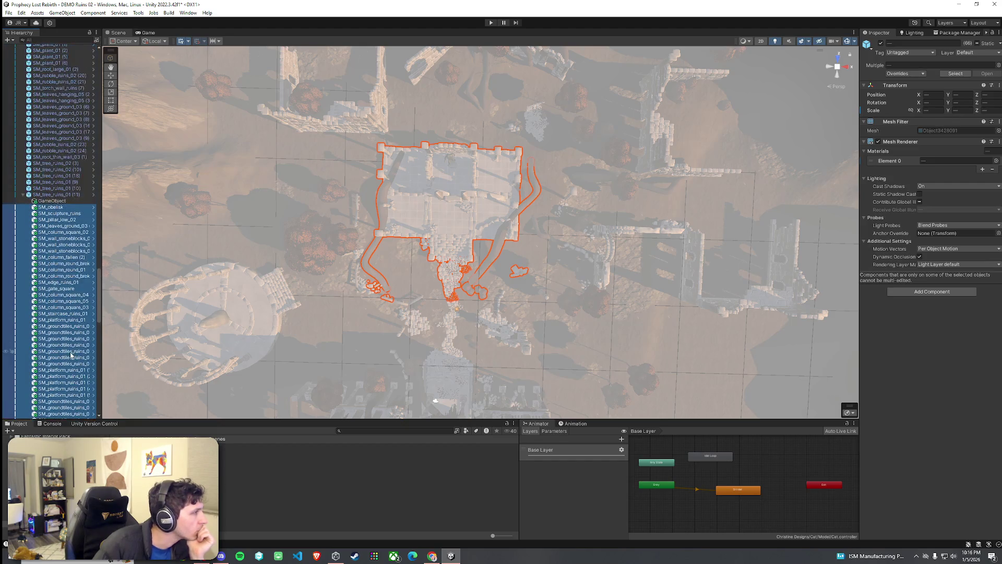
scroll(52, 204, "down", 3)
left_click(48, 159)
type("Ruins Structure Pref")
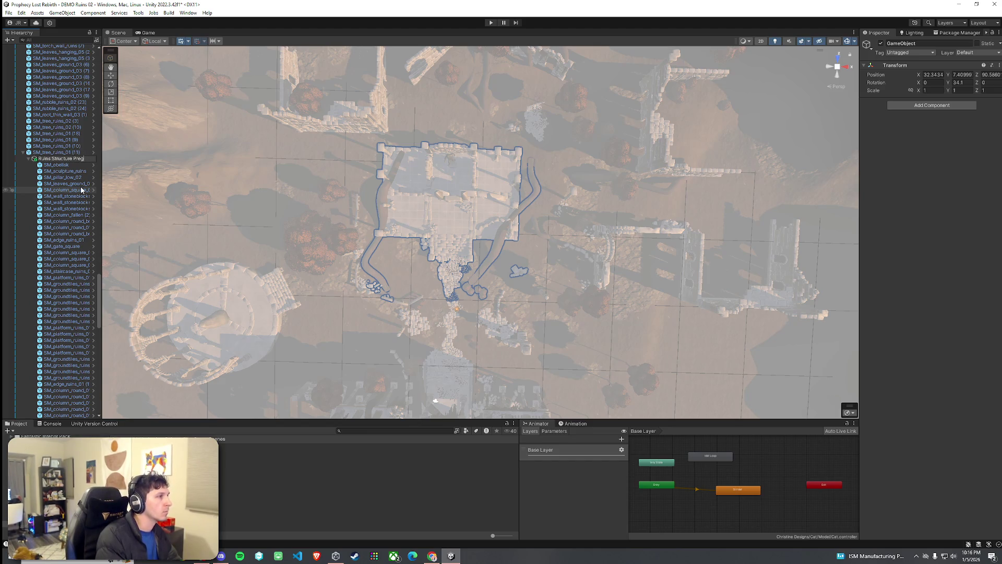
type("ab 1")
key("Return")
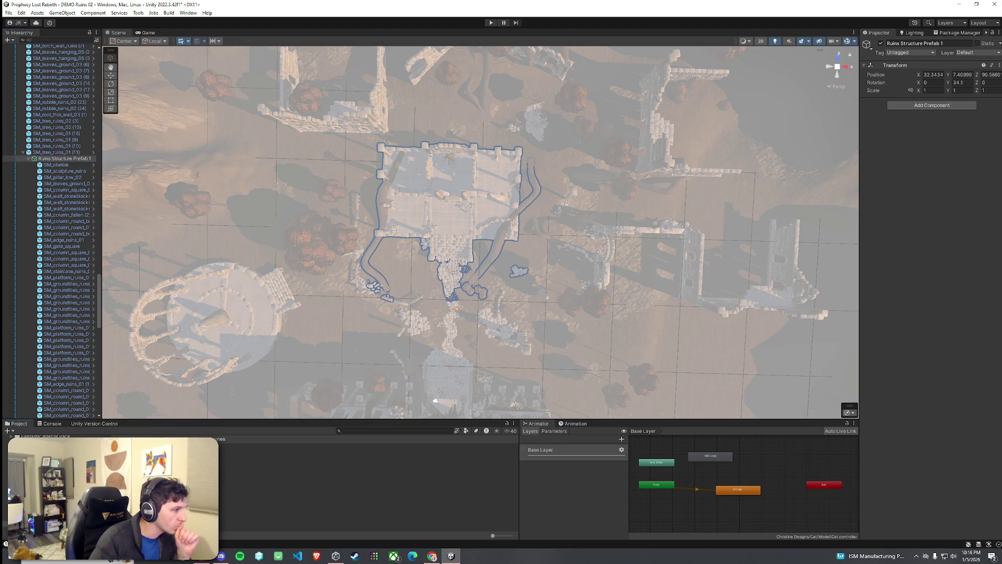
Save the ruins group as a prefab in the Prefabs > Ruins folder
left_click(52, 459)
key("Up")
left_click_drag(178, 421, 178, 232)
left_click_drag(66, 159, 261, 438)
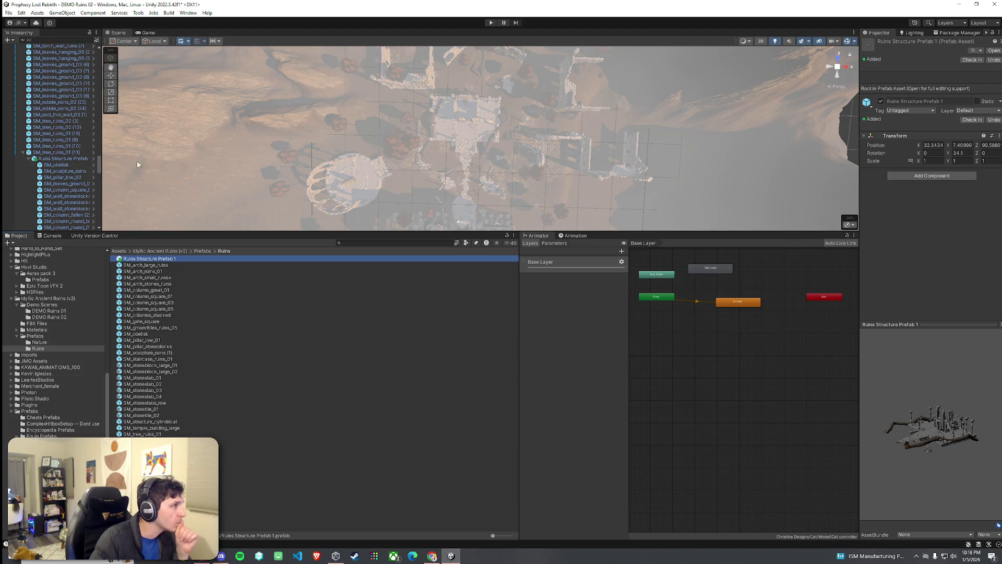
left_click_drag(291, 241, 291, 405)
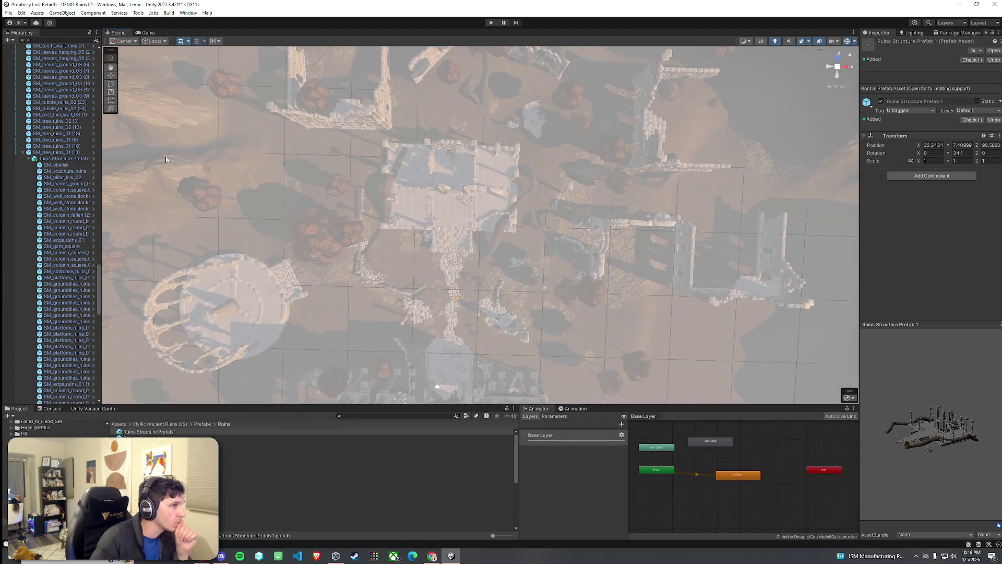
Save the scene and start a search from the top of the project assets
left_click(8, 13)
left_click(32, 50)
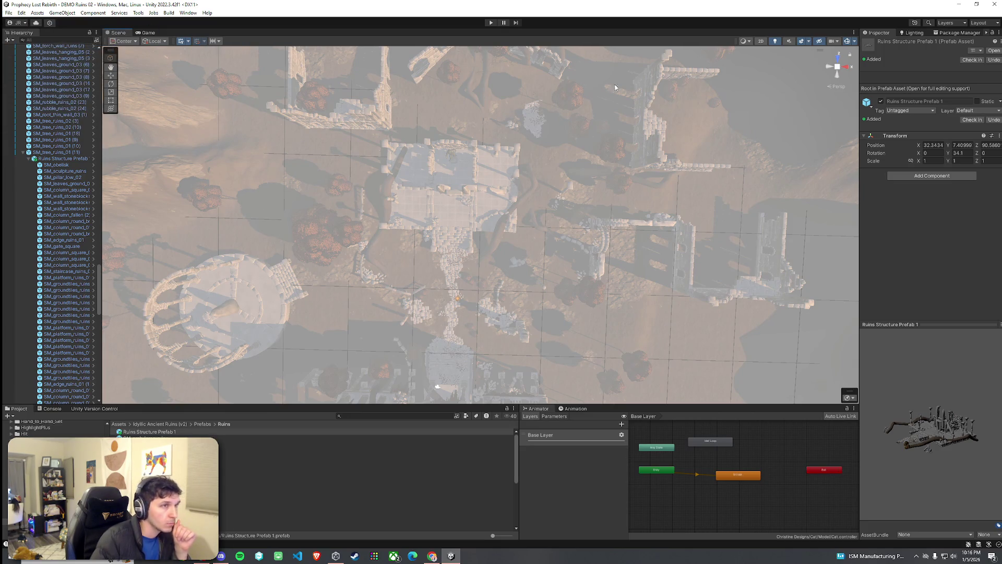
left_click(124, 423)
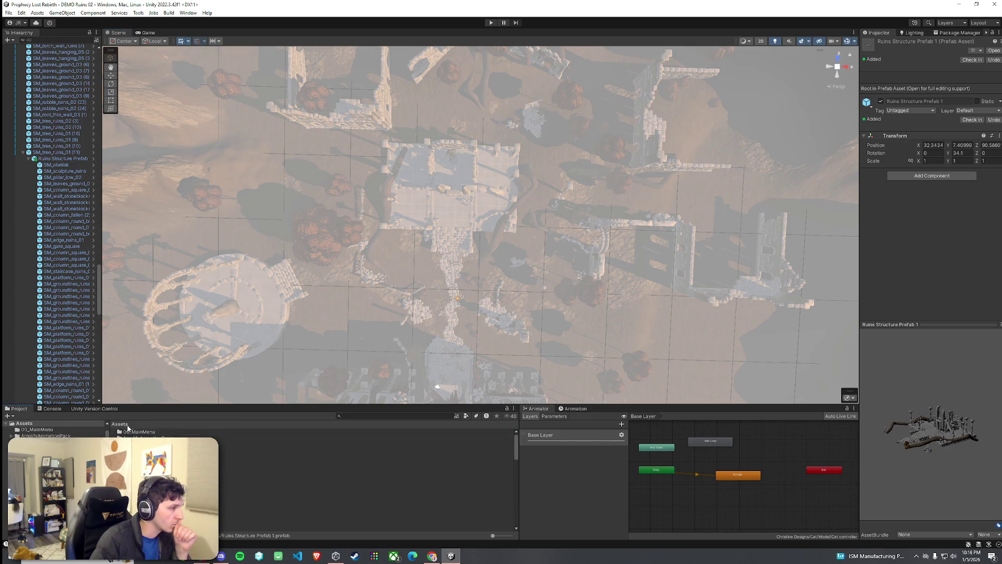
left_click(366, 417)
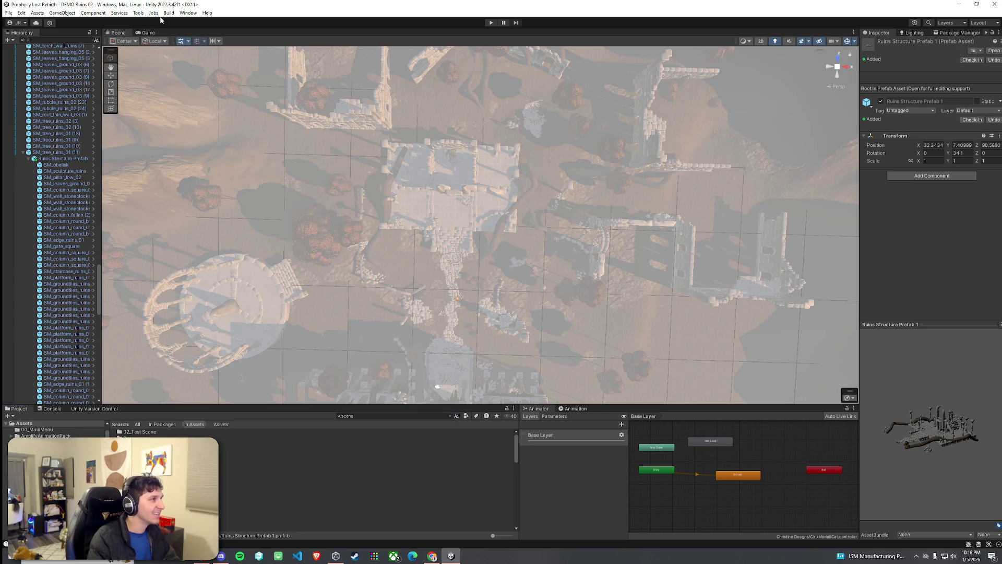
left_click(138, 12)
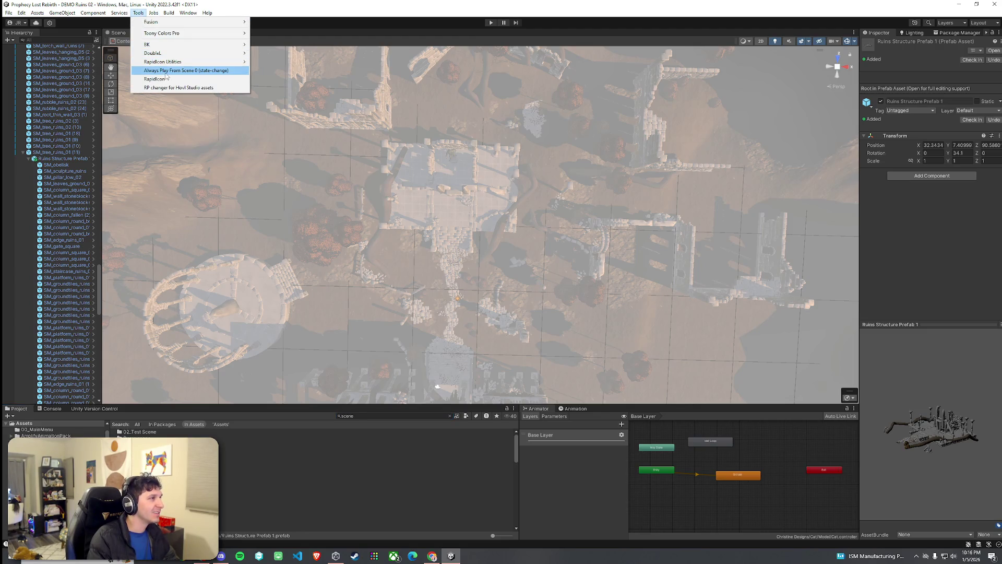
left_click(166, 71)
left_click(492, 23)
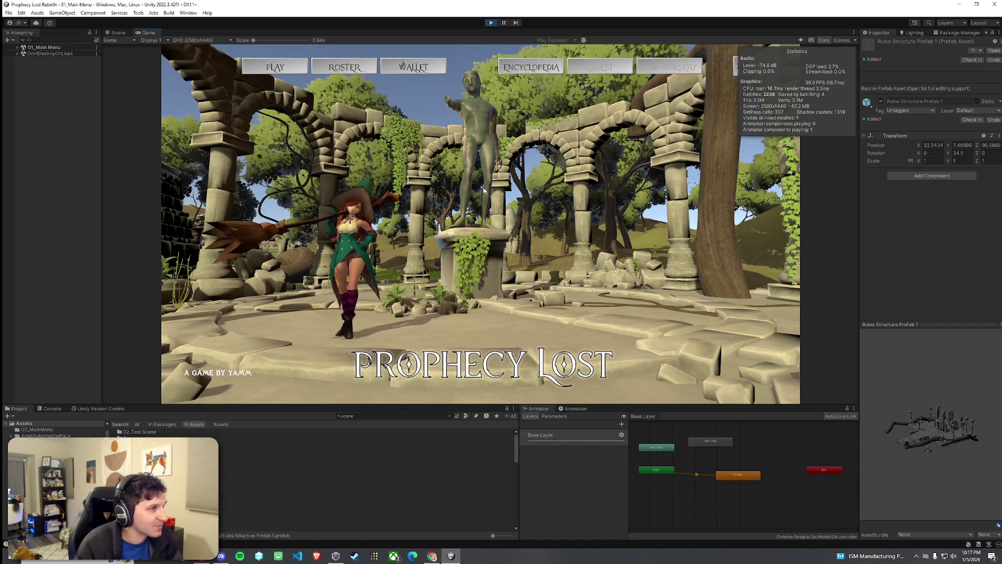
key("ctrl+p")
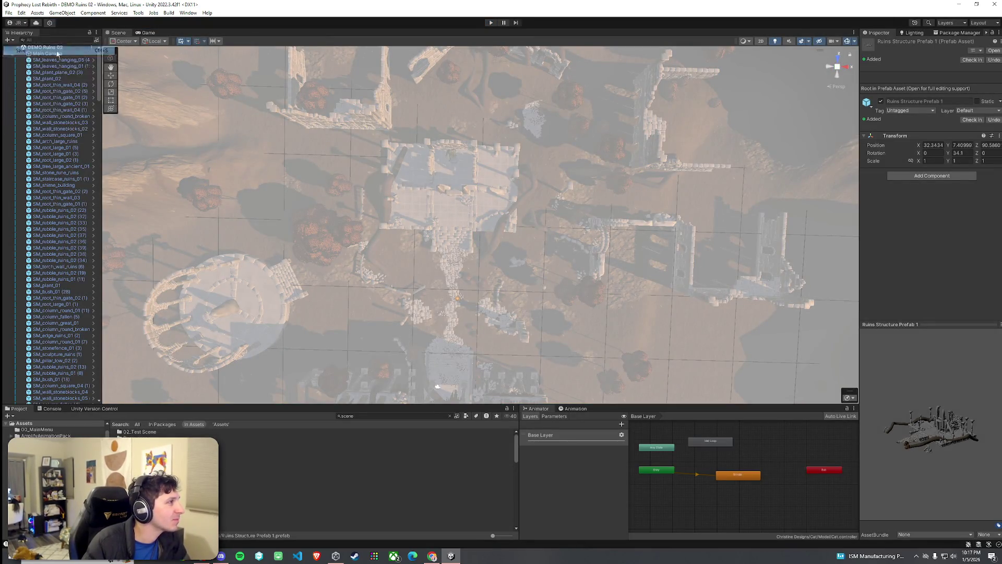
left_click(138, 13)
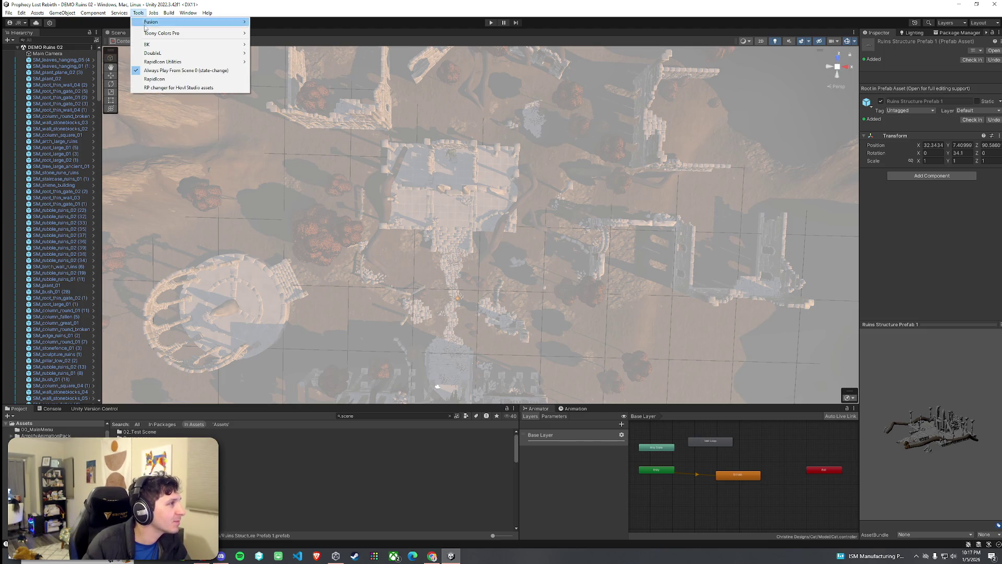
left_click(168, 72)
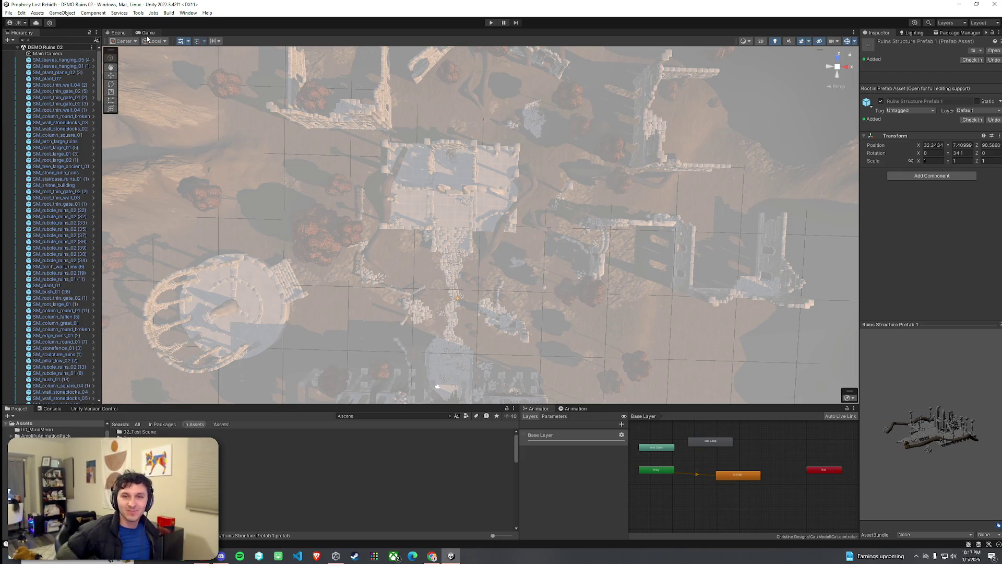
double_click(53, 180)
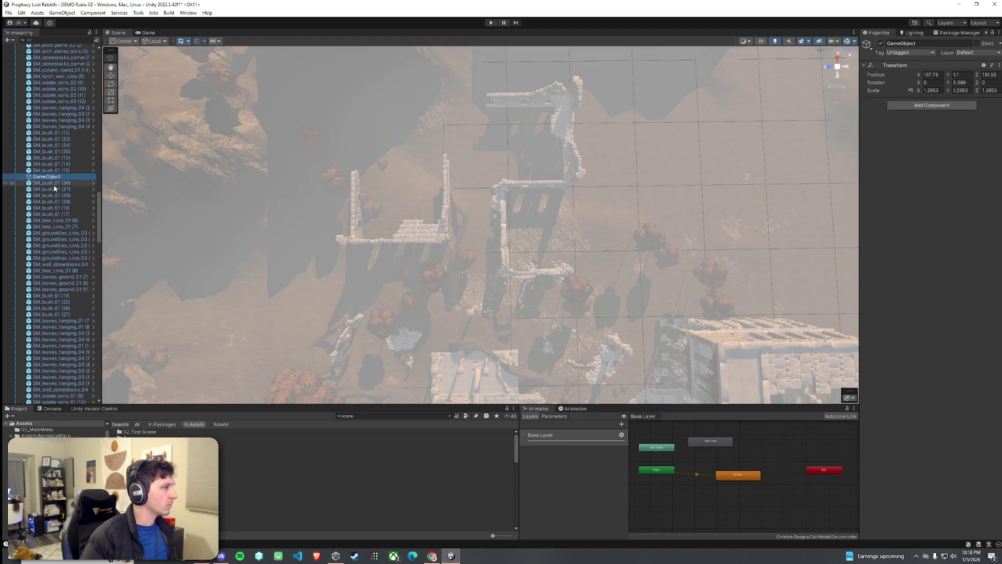
Box-select the second structure's ruined walls, rubble and bushes, leaving the Terrain out of the selection
mouse_move(306, 71)
left_mouse_down()
mouse_move(574, 292)
mouse_move(617, 316)
mouse_move(653, 317)
left_mouse_up()
mouse_move(314, 219)
left_mouse_down()
mouse_move(324, 63)
mouse_move(207, 178)
mouse_move(347, 228)
mouse_move(327, 227)
left_mouse_up()
scroll(98, 213, "down", 3)
mouse_move(98, 213)
left_mouse_down()
mouse_move(108, 29)
mouse_move(118, 132)
left_mouse_up()
left_click(48, 262, "ctrl")
mouse_move(292, 188)
left_mouse_down()
mouse_move(344, 180)
mouse_move(388, 216)
left_mouse_up()
scroll(388, 216, "up", 3)
scroll(56, 199, "up", 6)
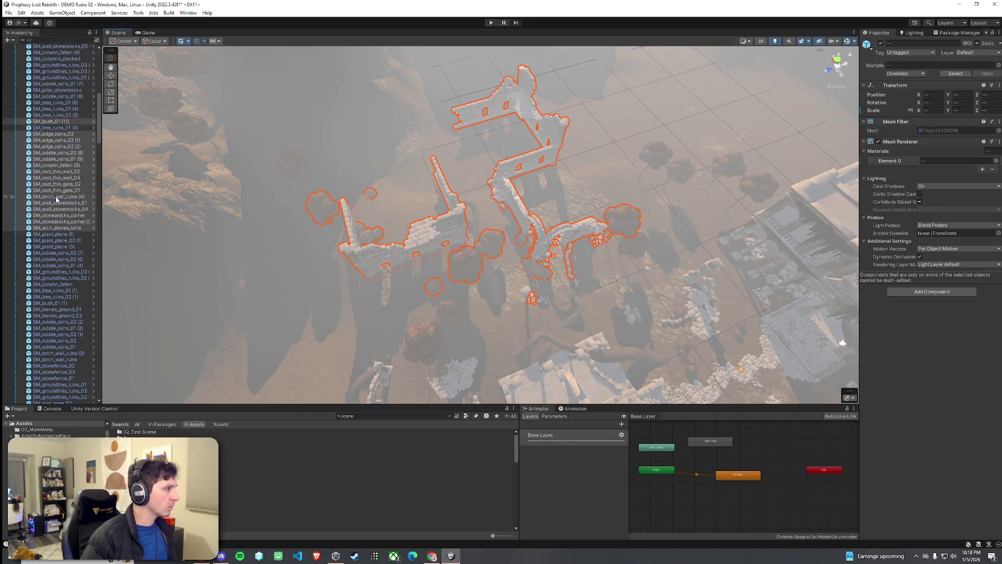
scroll(56, 199, "up", 6)
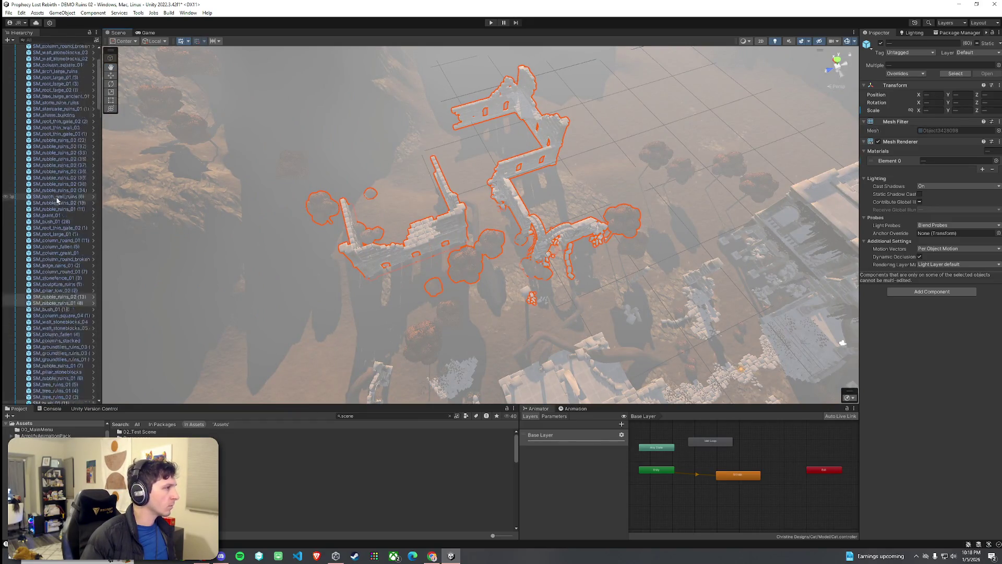
scroll(60, 207, "down", 15)
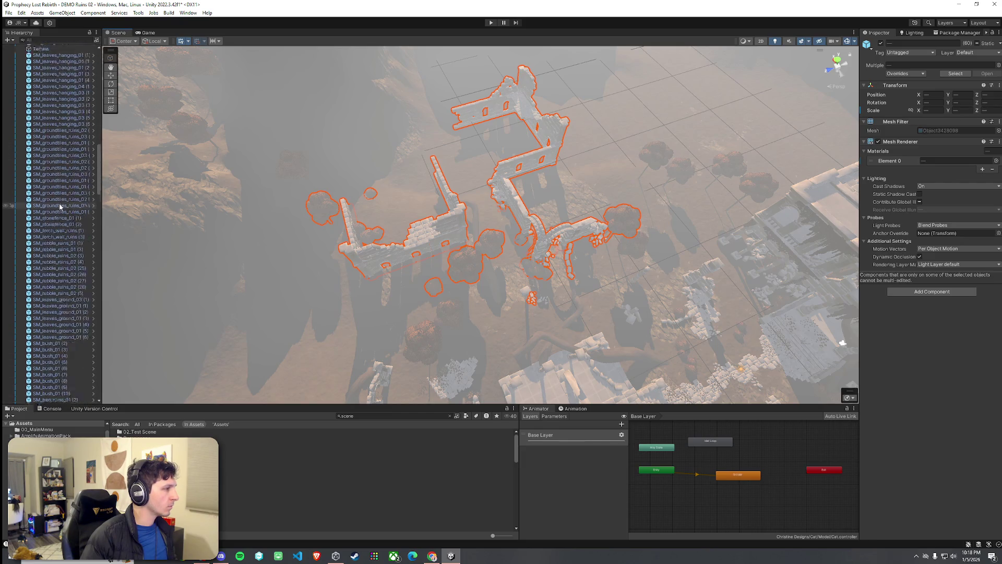
scroll(59, 206, "down", 10)
Parent the selected ruin pieces under GameObject and rename it 'Ruins Structure Prefab 2'
mouse_move(60, 207)
left_mouse_down()
mouse_move(64, 249)
mouse_move(54, 251)
left_mouse_up()
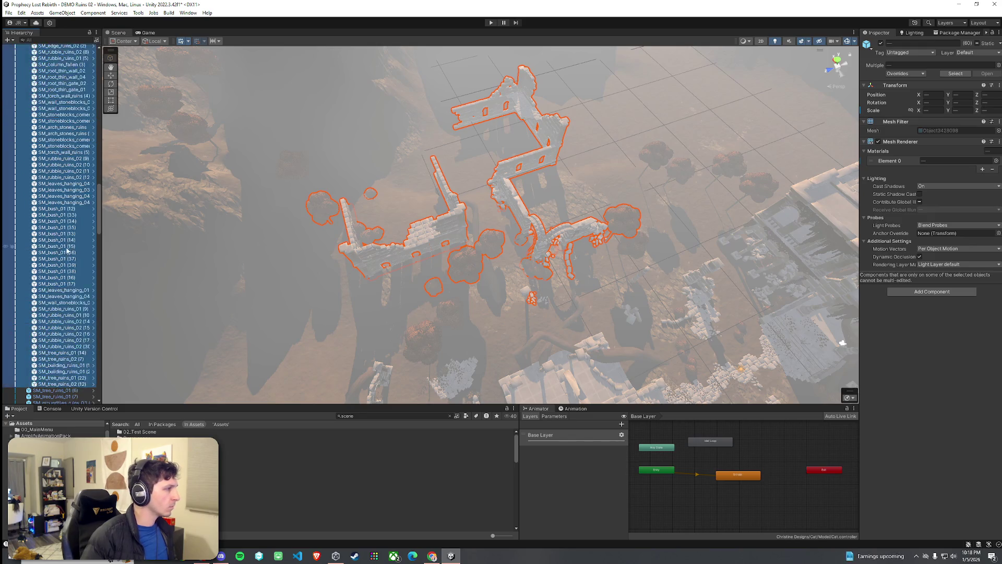
left_click(51, 267)
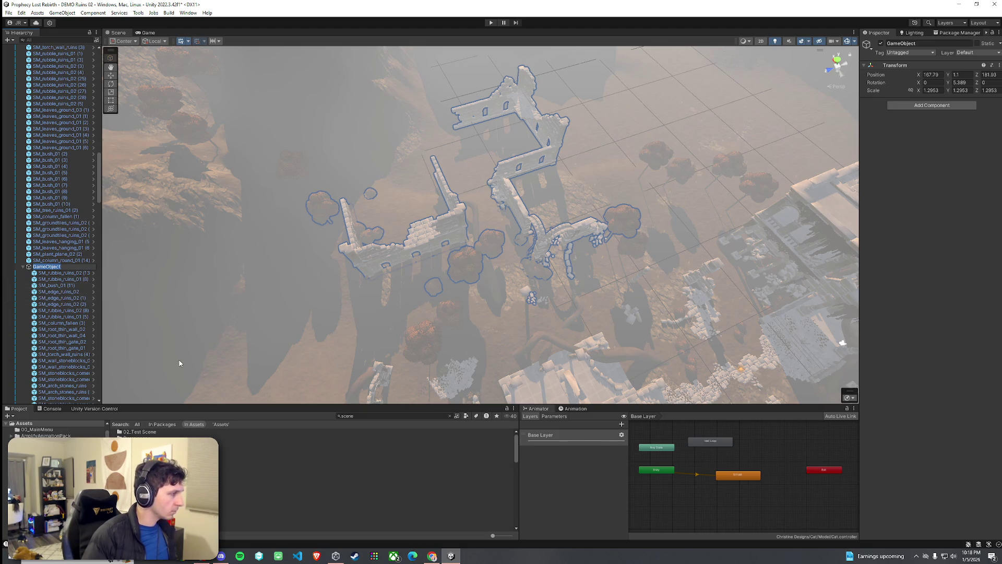
type("Ruins Struc")
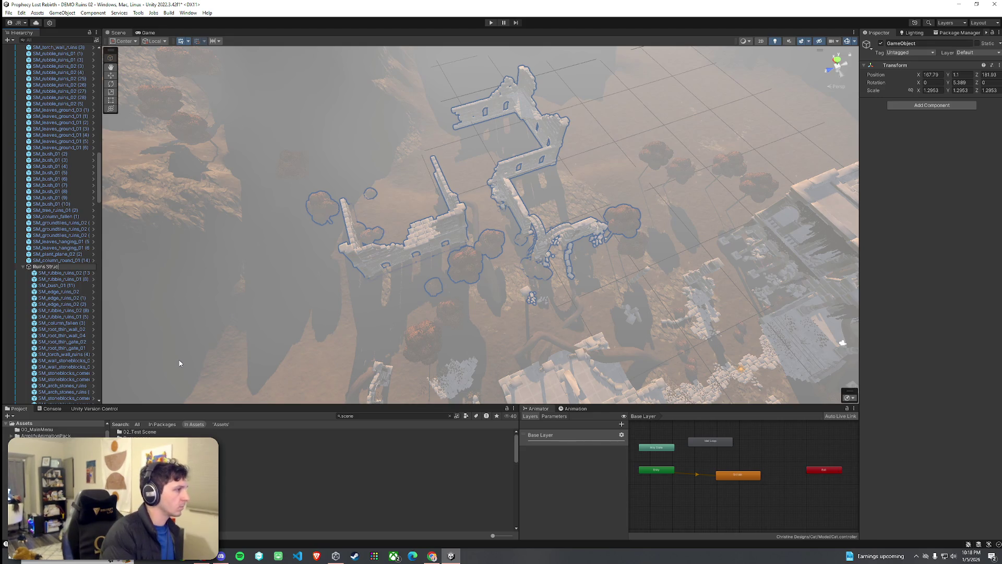
type("ture Prefab 2")
key("Return")
left_click(450, 415)
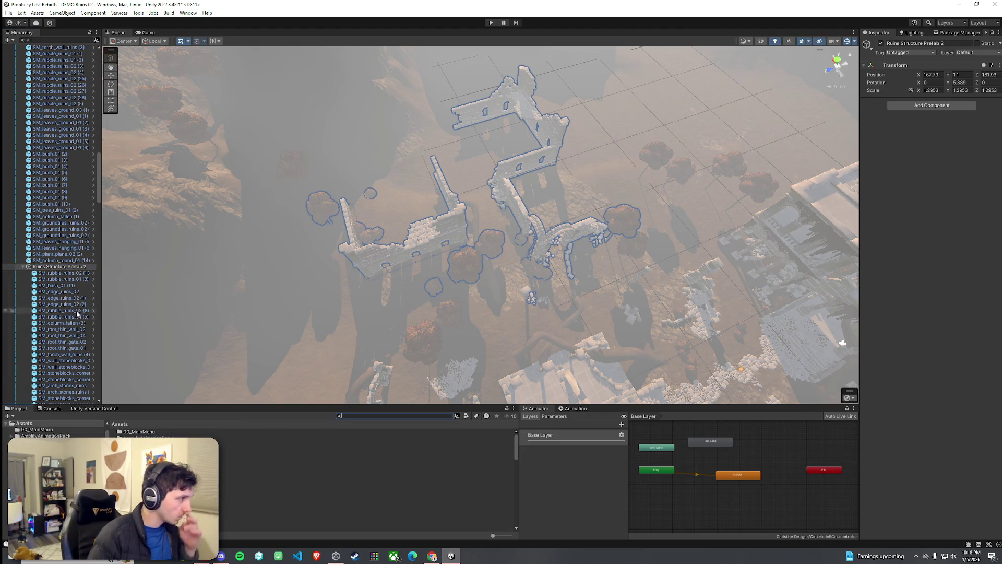
Reveal the SM_bush_01 source prefab to bring up the Ruins prefabs folder in the Project panel
right_click(69, 286)
mouse_move(120, 287)
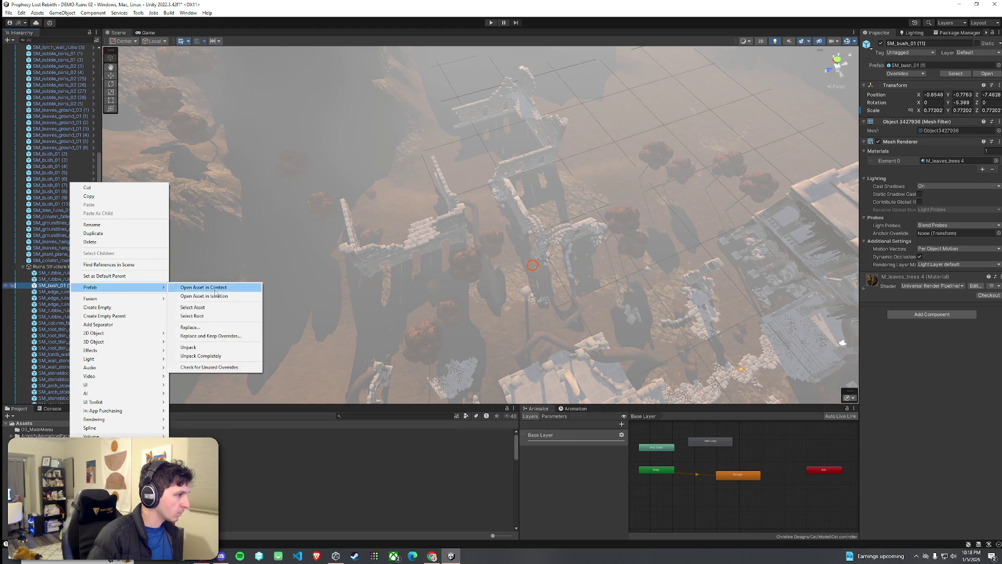
left_click(192, 307)
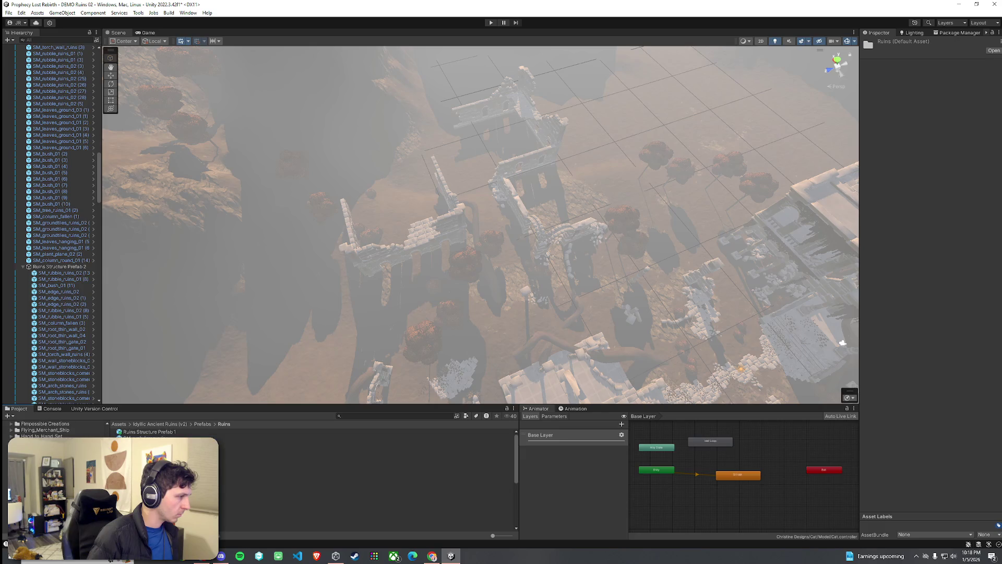
scroll(313, 481, "down", 5)
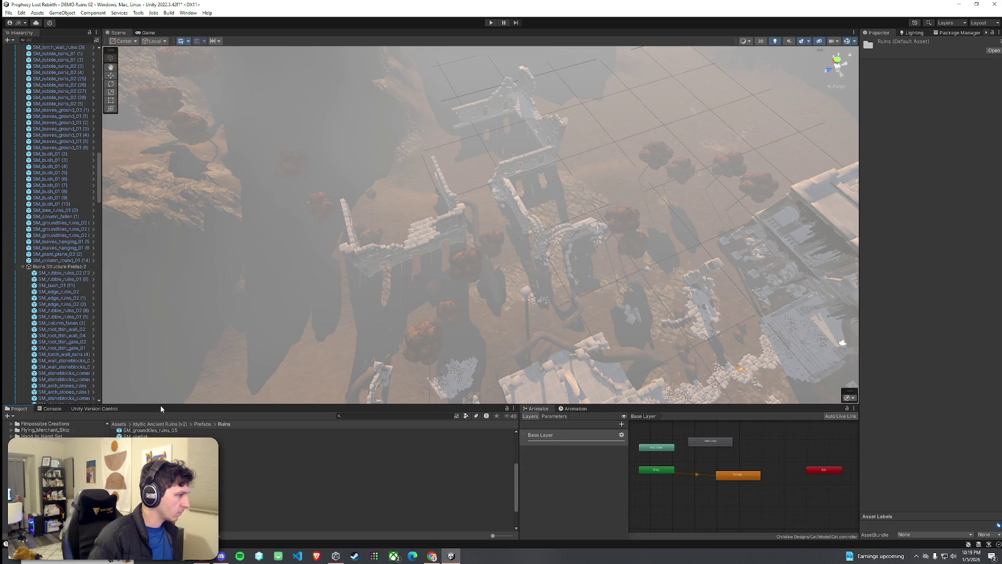
left_click_drag(160, 405, 119, 284)
Drag Ruins Structure Prefab 2 into the Ruins folder to create a new prefab asset
mouse_move(57, 267)
left_mouse_down()
mouse_move(78, 282)
mouse_move(209, 511)
left_mouse_up()
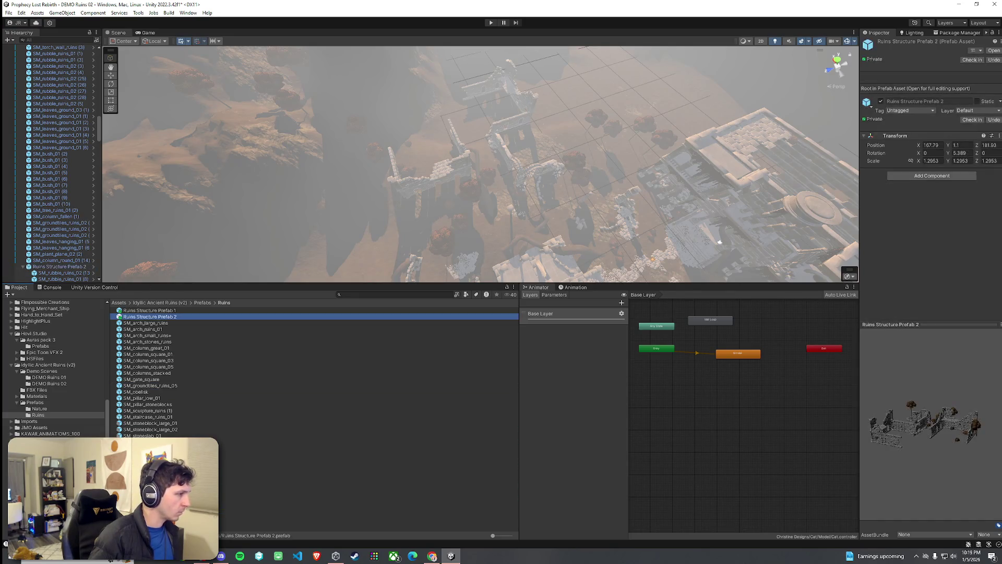
left_click_drag(252, 284, 250, 351)
left_click(119, 372)
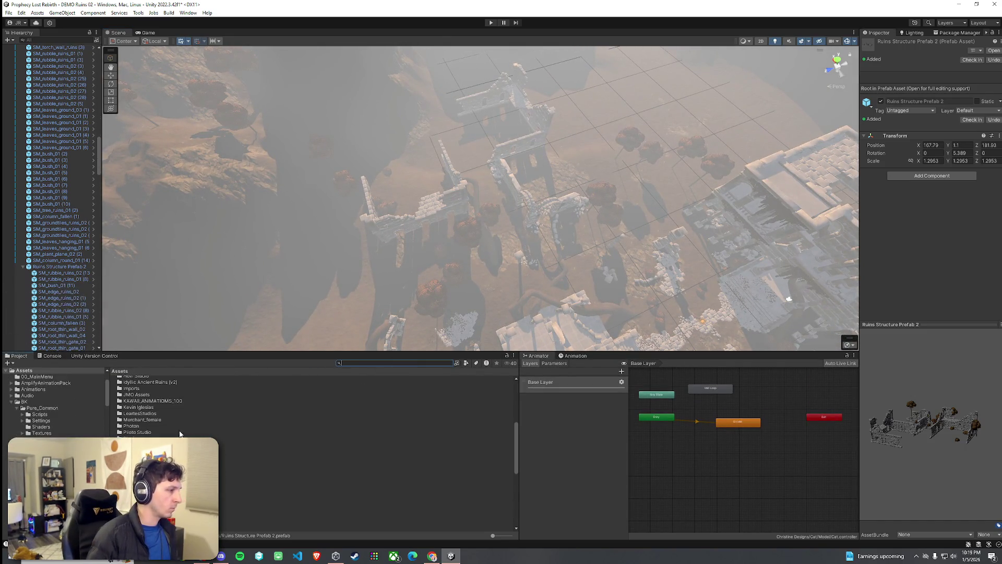
Open 03_Foothills from Assets/Scenes, saving the DEMO Ruins 02 changes, then save the Foothills scene
double_click(365, 475)
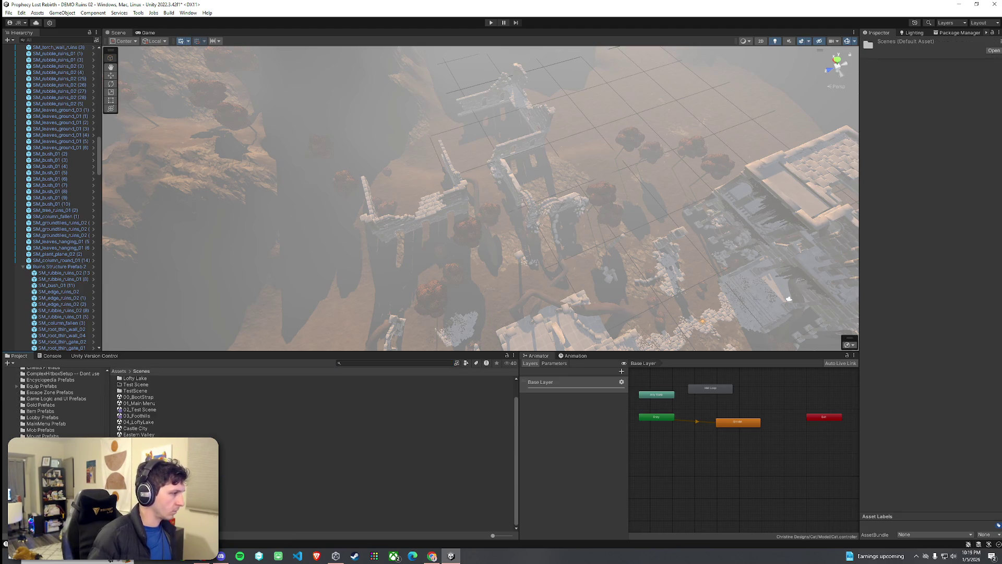
double_click(143, 417)
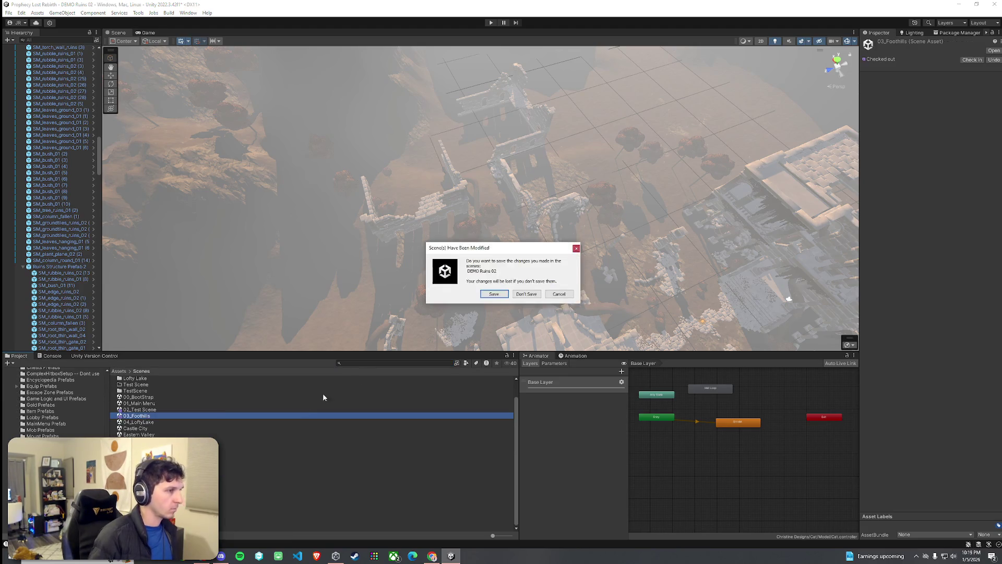
left_click(500, 295)
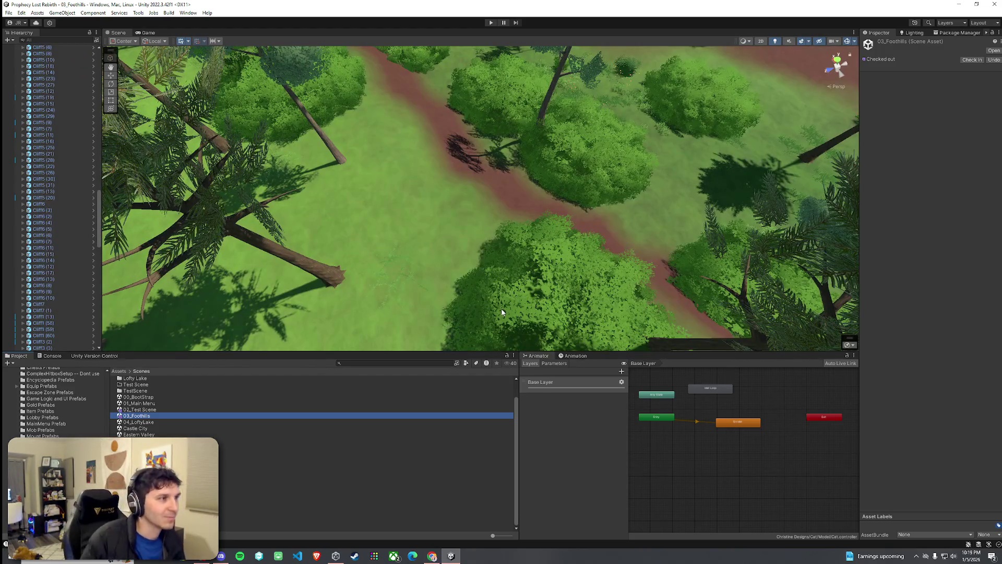
mouse_move(502, 313)
left_mouse_down()
mouse_move(412, 222)
mouse_move(400, 234)
mouse_move(344, 232)
mouse_move(388, 211)
mouse_move(395, 188)
left_mouse_up()
left_click(9, 13)
left_click(28, 50)
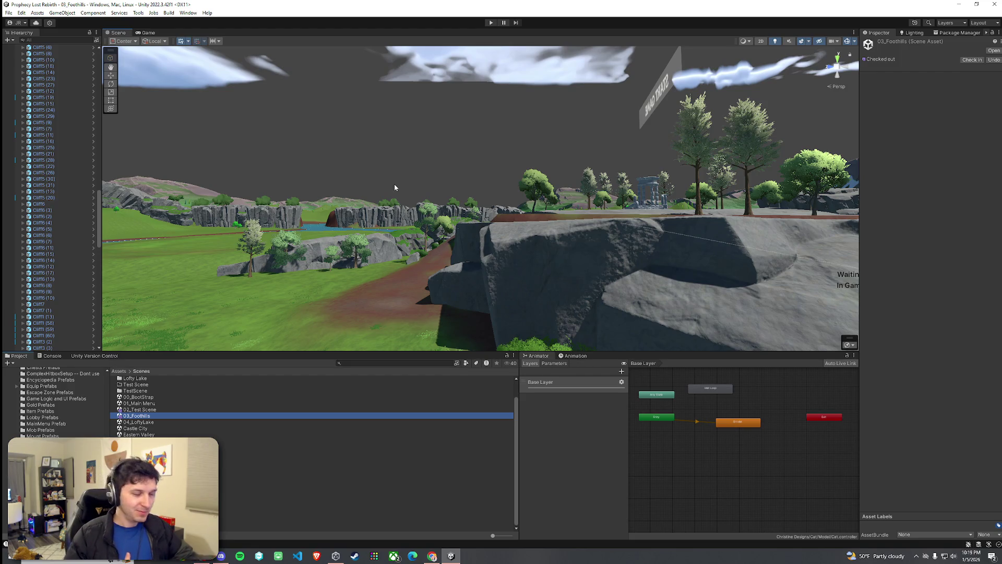
Orbit to the temple plaza and browse to Idyllic Ancient Ruins (v2) > Prefabs > Ruins
mouse_move(455, 268)
left_mouse_down()
mouse_move(531, 259)
mouse_move(563, 342)
left_mouse_up()
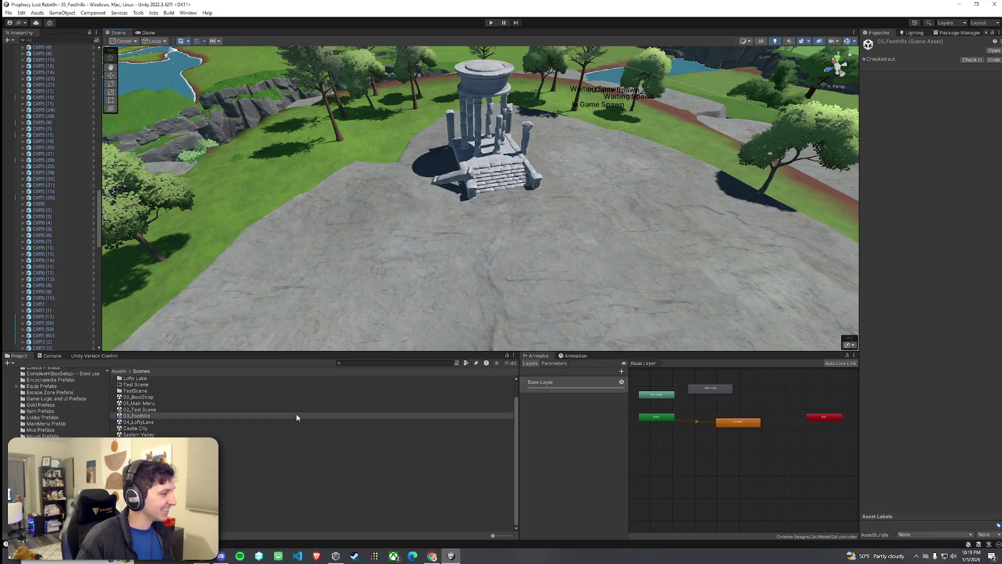
left_click(157, 416)
left_click(119, 371)
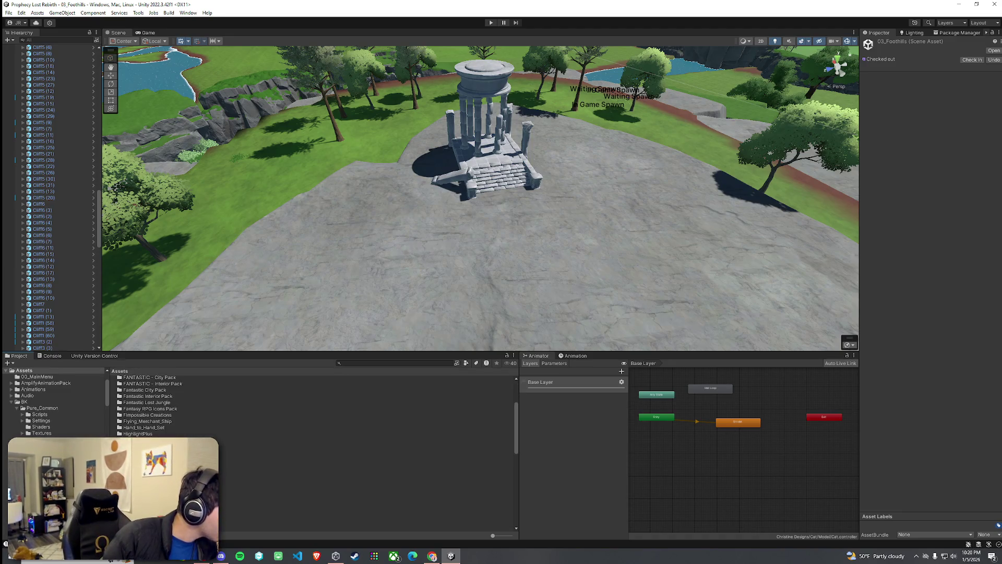
double_click(139, 440)
double_click(146, 403)
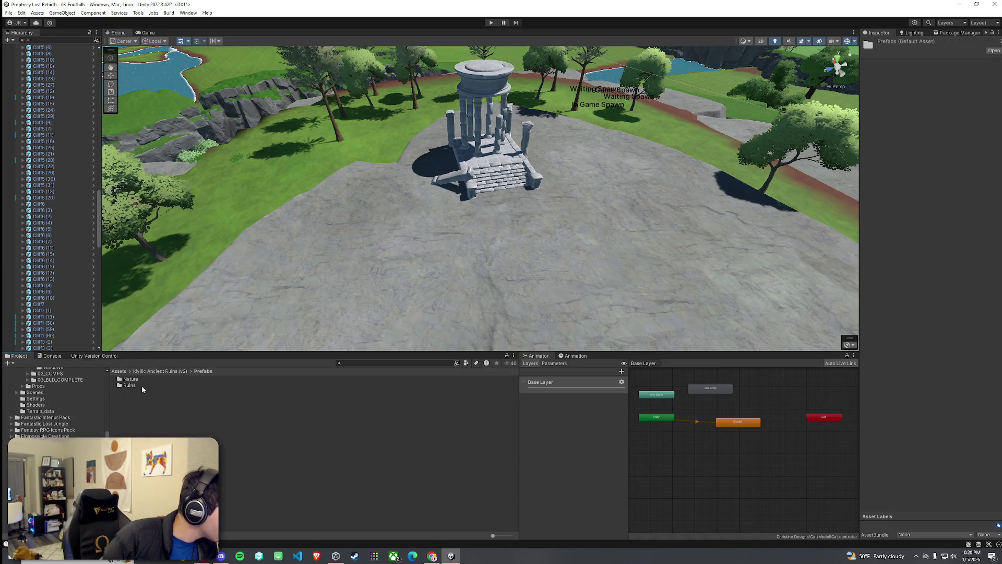
double_click(137, 384)
Place Ruins Structure Prefab 1 in the scene, turn it to about -105.6 and settle it on the plaza
mouse_move(149, 382)
left_mouse_down()
mouse_move(387, 300)
mouse_move(389, 278)
mouse_move(373, 277)
left_mouse_up()
scroll(373, 277, "down", 10)
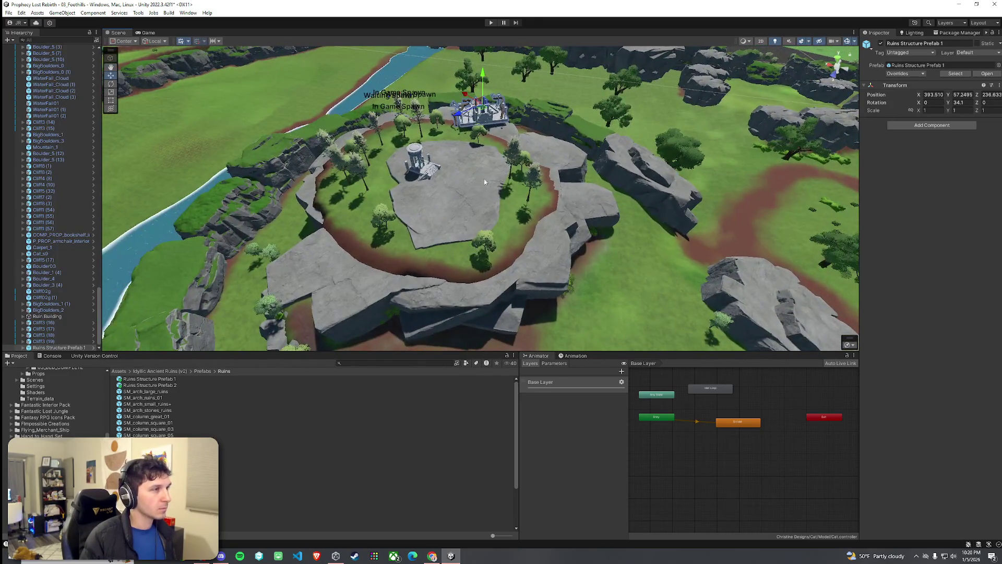
left_click_drag(483, 110, 444, 175)
scroll(444, 175, "up", 5)
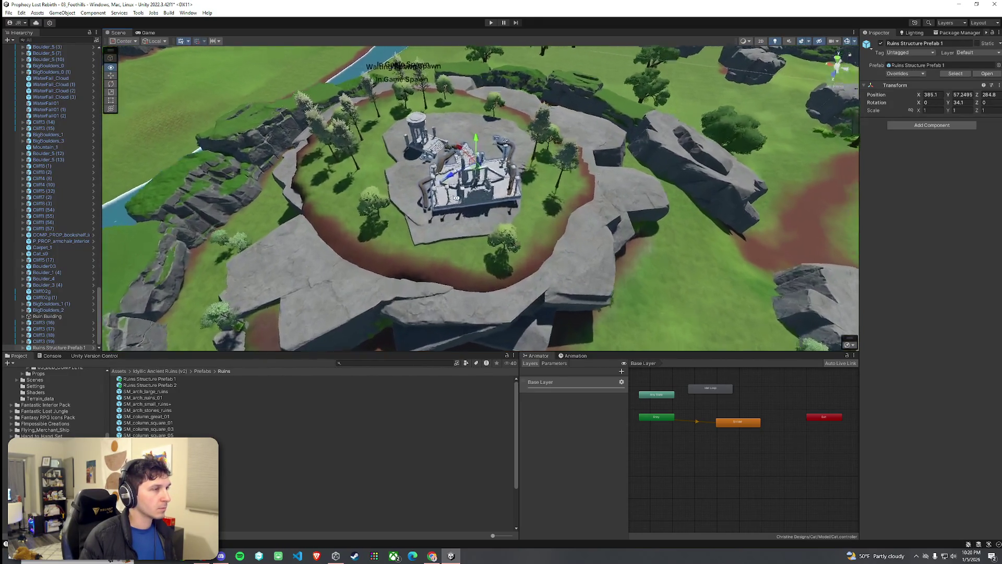
scroll(505, 187, "up", 5)
key("e")
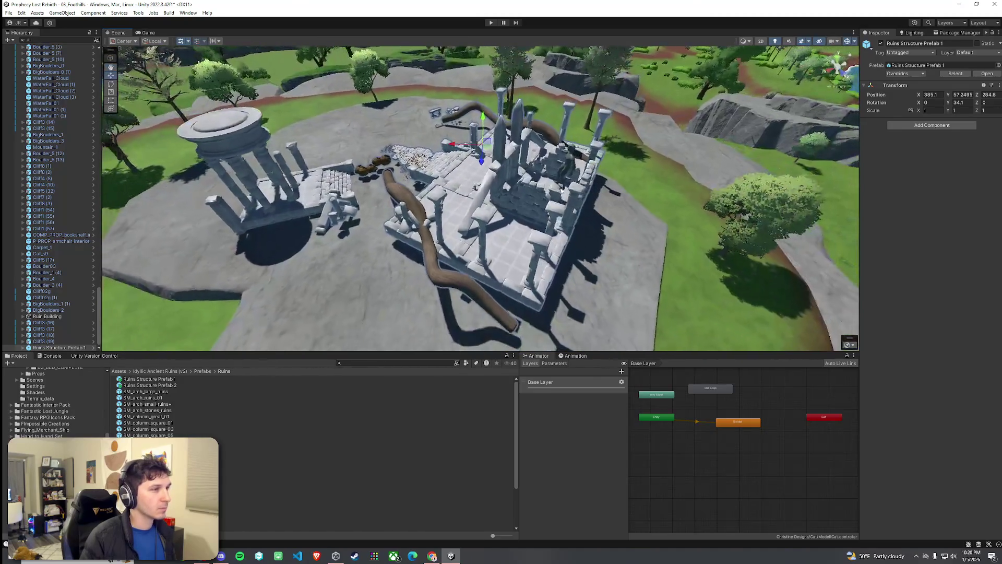
mouse_move(496, 163)
left_mouse_down()
mouse_move(711, 163)
mouse_move(616, 172)
left_mouse_up()
key("w")
left_click_drag(501, 151, 402, 114)
Select the Ruin Building group and shift it slightly across the ground
left_click(211, 197)
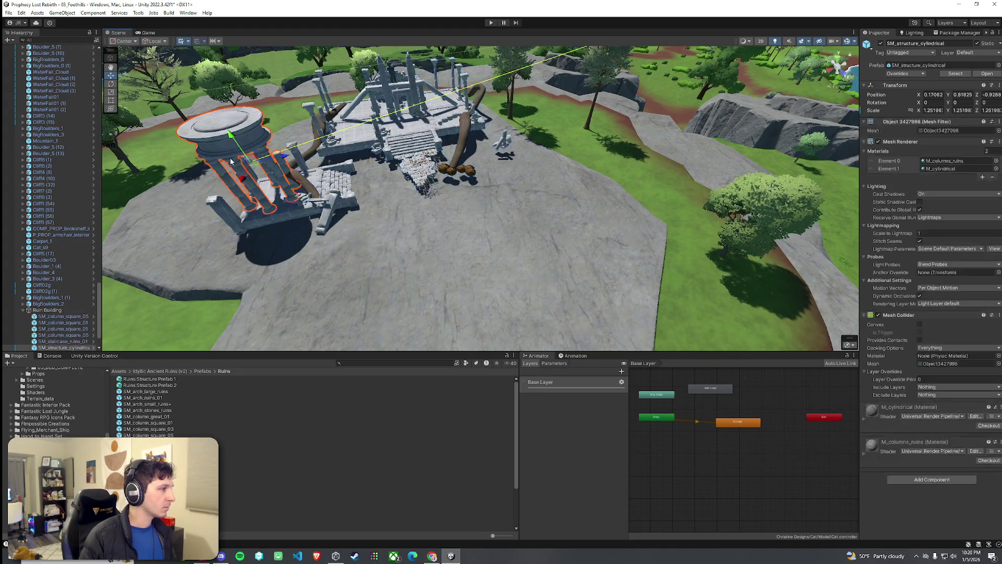
left_click(54, 273)
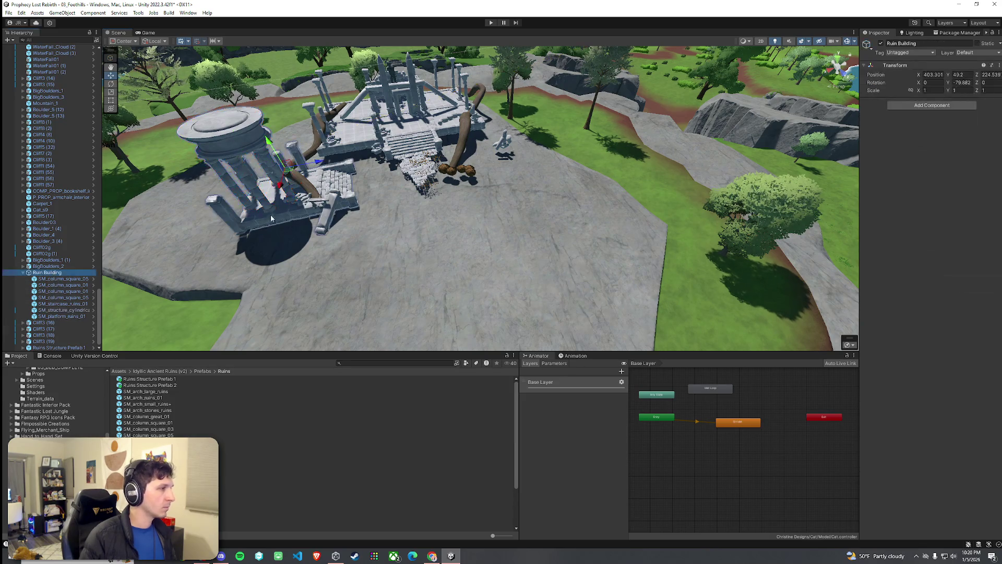
mouse_move(291, 172)
left_mouse_down()
mouse_move(193, 177)
mouse_move(211, 108)
left_mouse_up()
Frame Ruins Structure Prefab 1 and lower it slightly into the ground in two small moves
key("f")
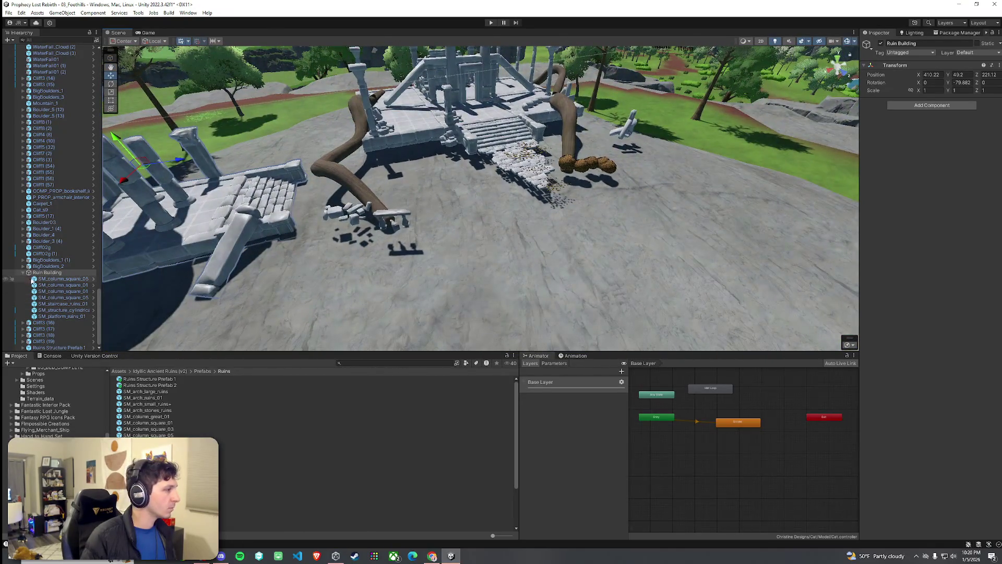
left_click(23, 273)
left_click(406, 136)
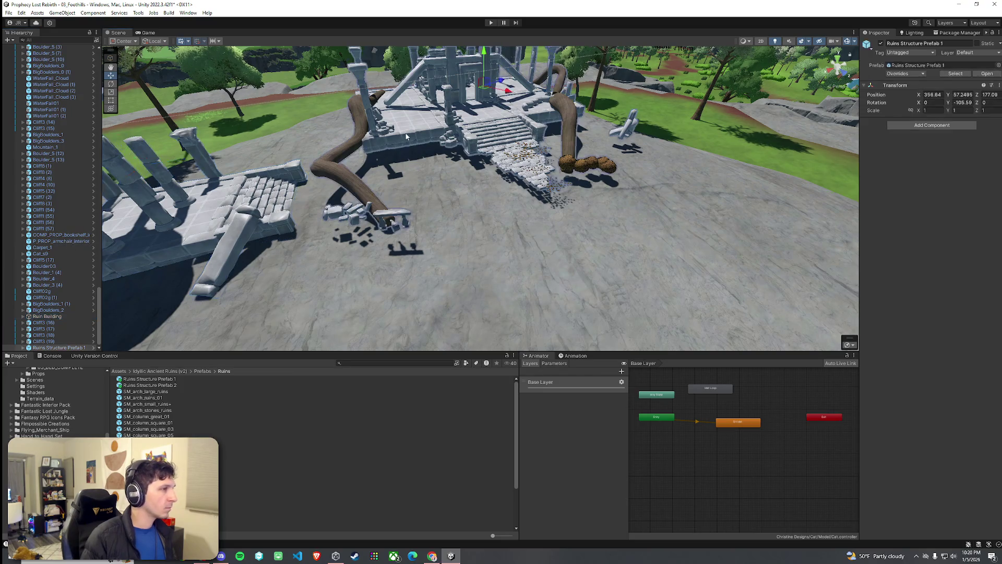
key("f")
left_click_drag(500, 59, 500, 70)
key("w")
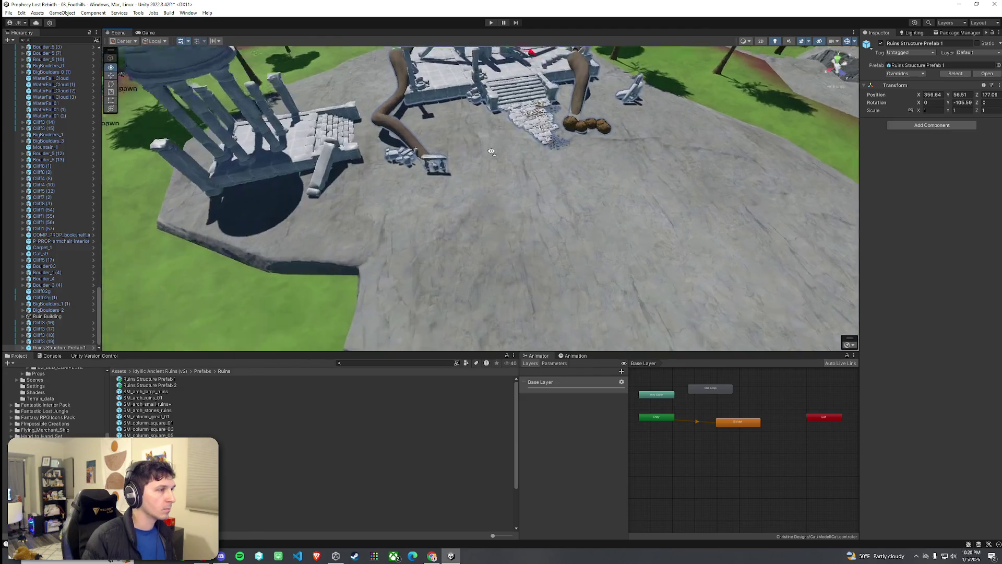
key("w")
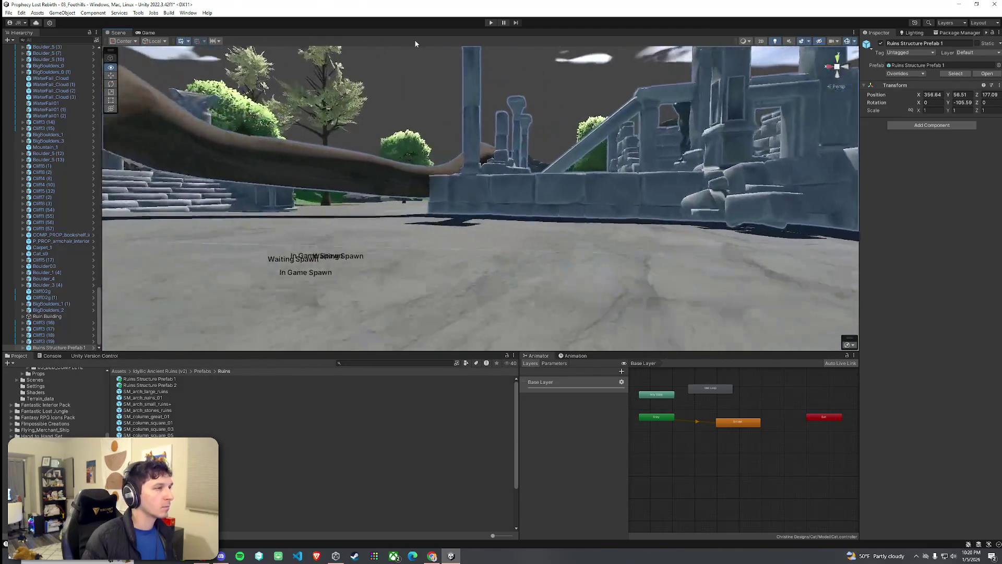
key("s")
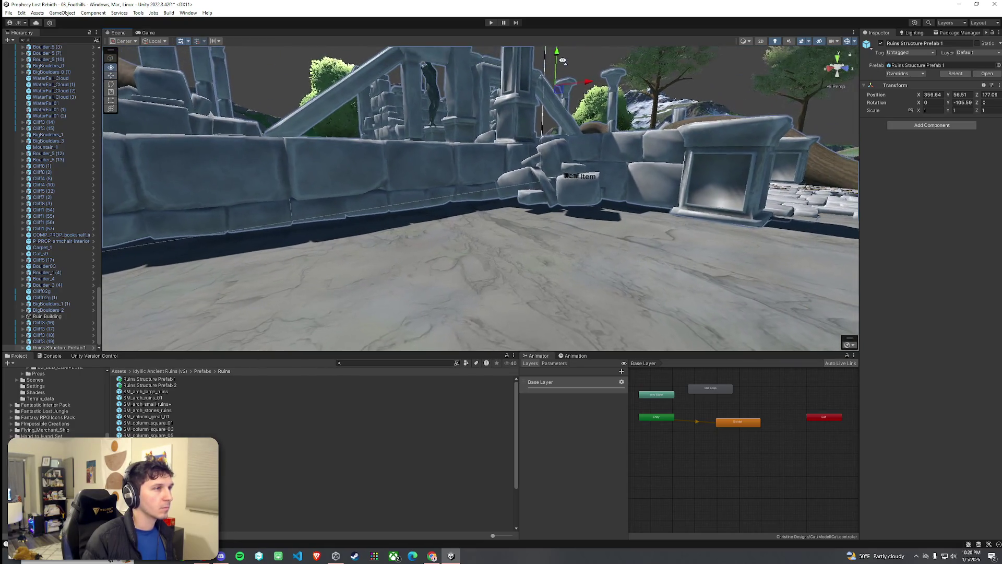
left_click_drag(559, 63, 559, 59)
key("w")
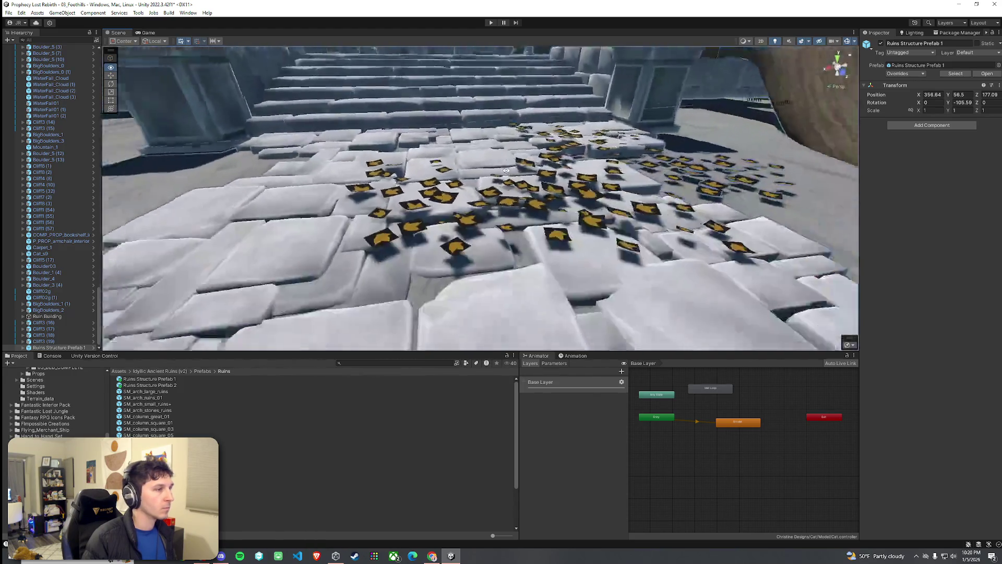
key("s")
Delete the leaf decals on the stone path, undoing the accidental deletion of the ruins prefab
left_click(506, 170)
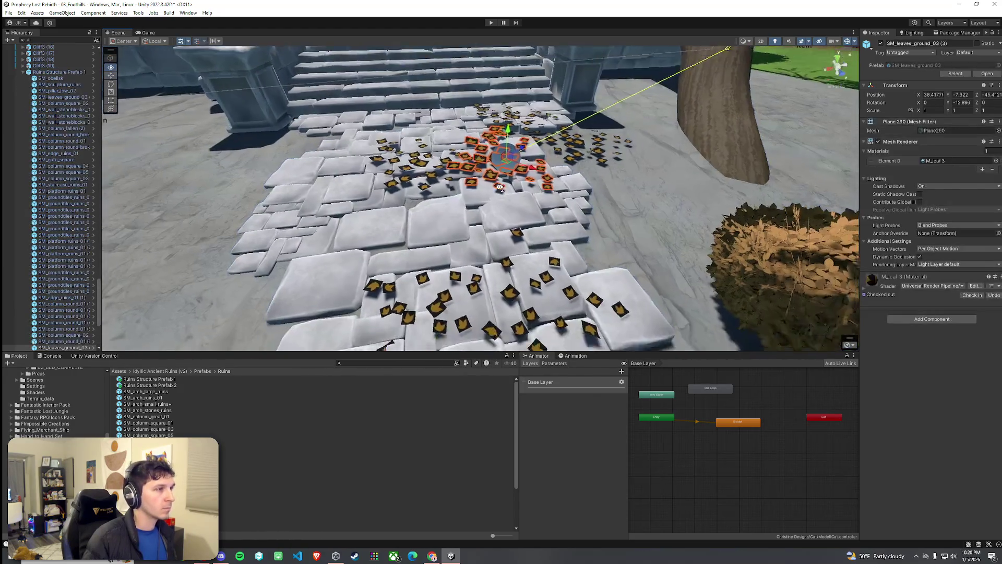
left_click(497, 246)
left_click(497, 247)
key("Delete")
left_click(434, 159)
left_click(433, 159)
key("Delete")
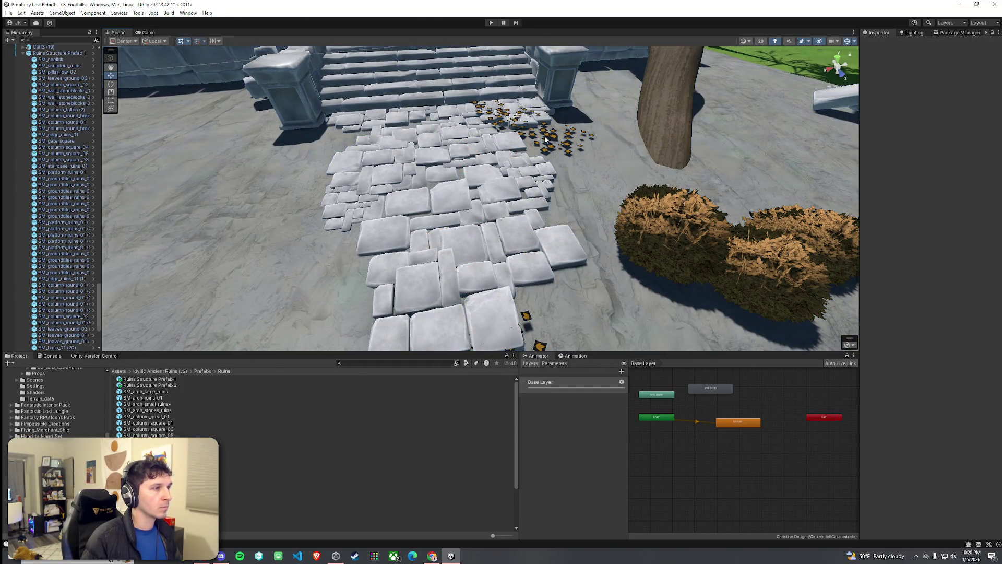
left_click(548, 138)
key("Delete")
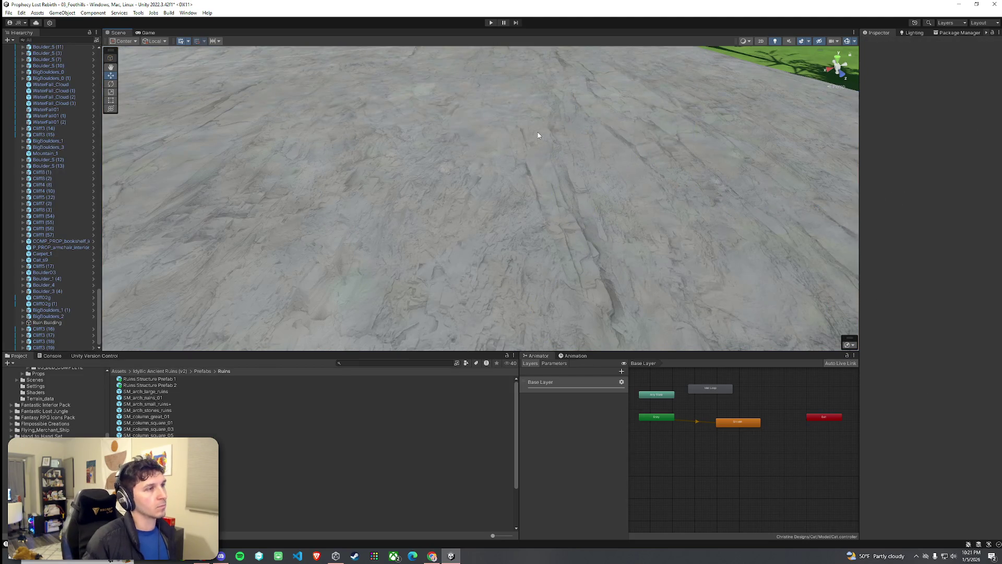
key("ctrl+z")
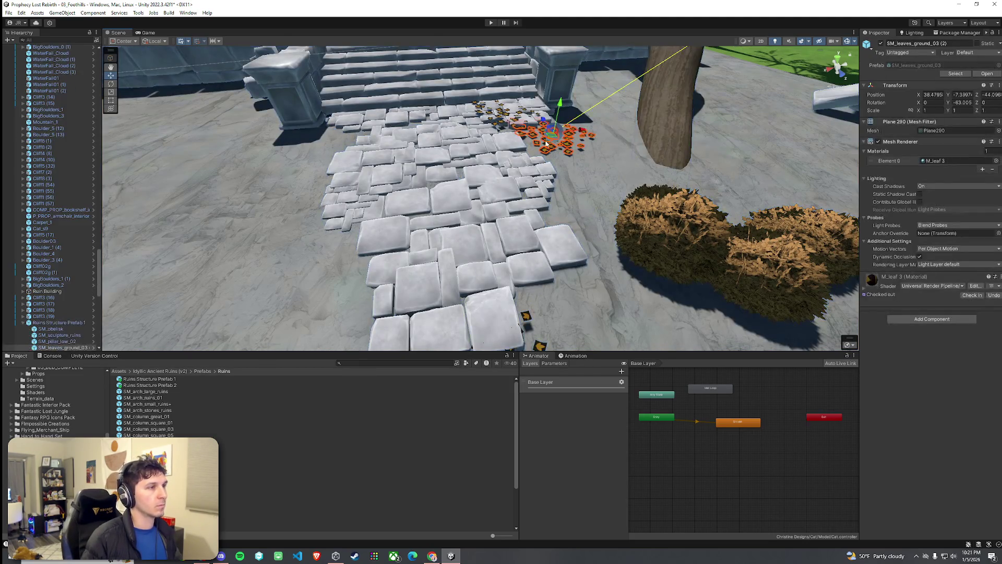
left_click(515, 123)
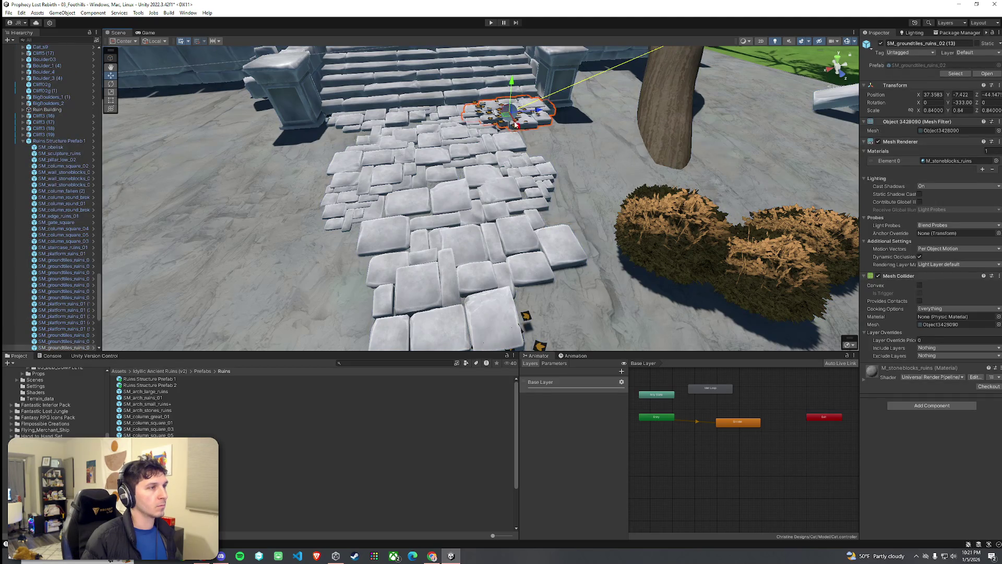
scroll(514, 135, "down", 3)
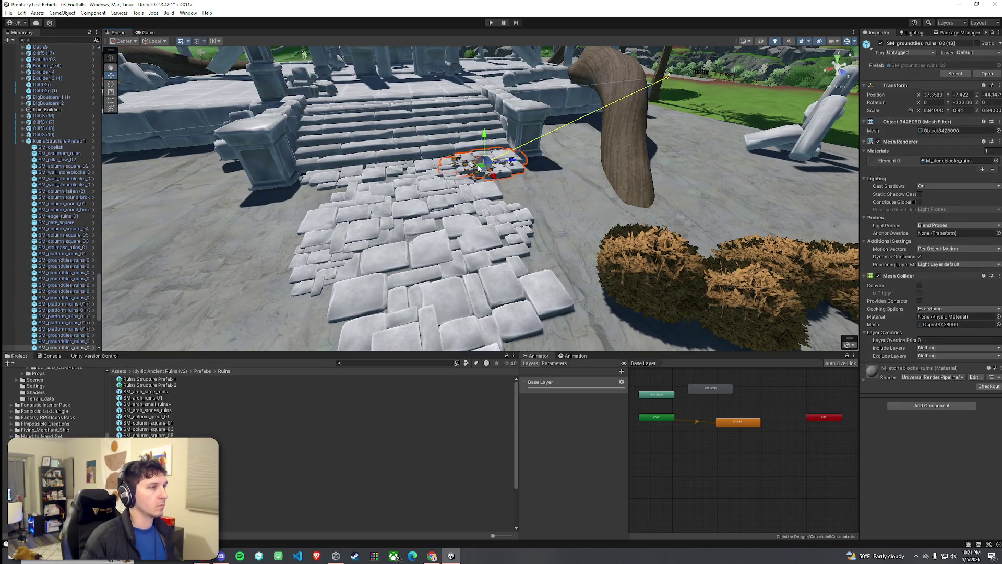
left_click(665, 253)
scroll(647, 256, "up", 10)
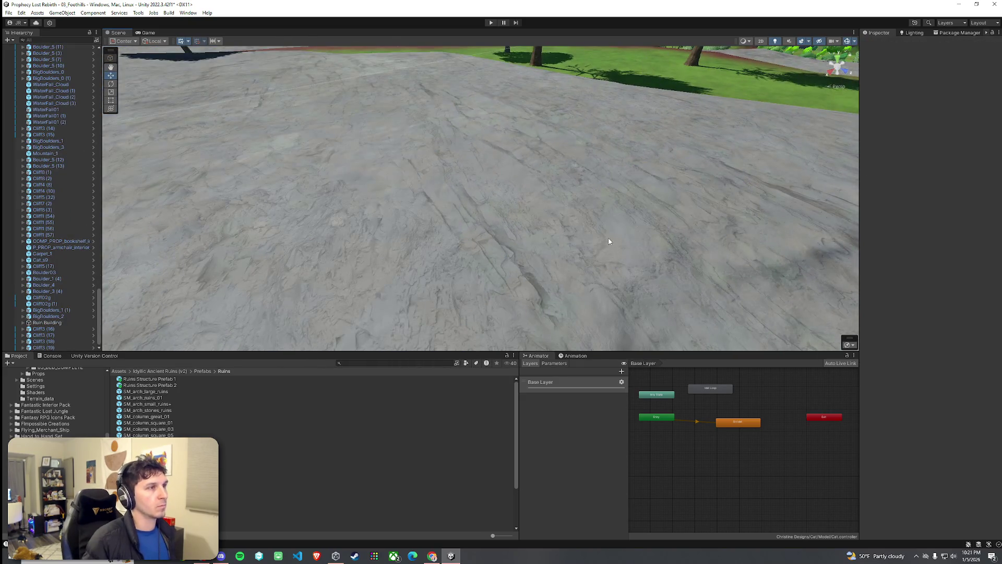
key("ctrl+z")
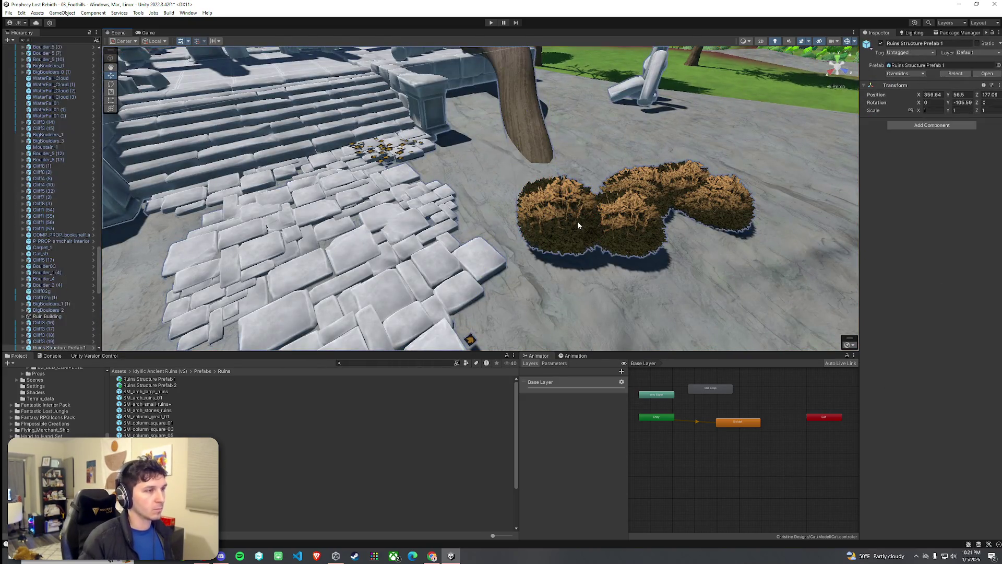
Delete three bushes beside the stone path and select the remaining one
left_click(569, 221)
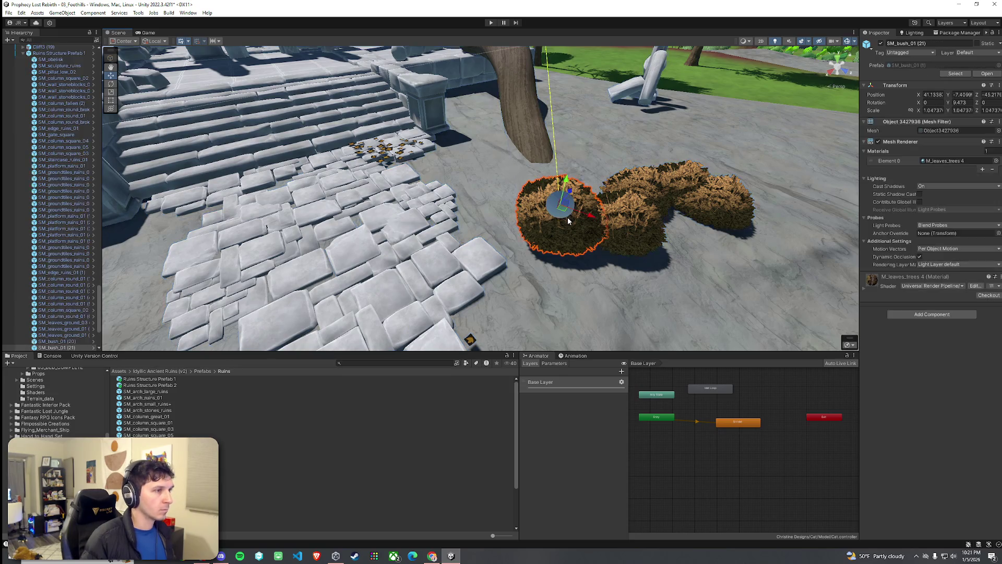
key("Delete")
left_click(630, 225)
key("Delete")
left_click(650, 202)
key("Delete")
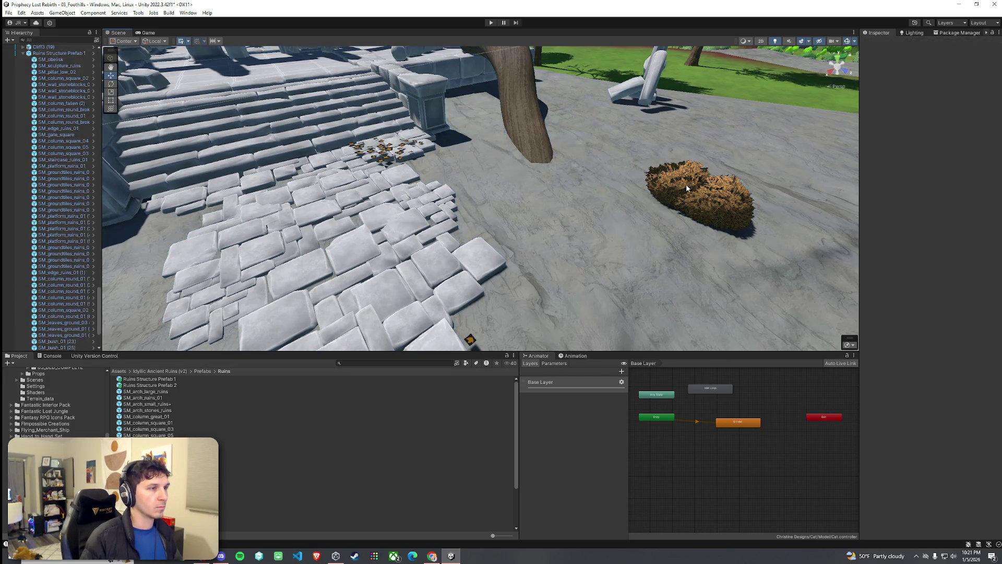
left_click(687, 183)
Delete the last bush, the small floor leaves and the leftover leaves
key("Delete")
left_click(473, 345)
left_click(472, 345)
key("Delete")
left_click(387, 157)
key("Delete")
mouse_move(499, 227)
left_mouse_down()
mouse_move(469, 190)
mouse_move(206, 175)
mouse_move(351, 217)
mouse_move(494, 181)
mouse_move(396, 205)
mouse_move(384, 187)
mouse_move(510, 217)
mouse_move(316, 167)
mouse_move(289, 194)
left_mouse_up()
Try nudging a large root log by the temple, then undo its rotation and position changes
left_click(494, 181)
key("e")
key("w")
mouse_move(271, 162)
left_mouse_down()
mouse_move(234, 86)
mouse_move(371, 181)
left_mouse_up()
key("ctrl+z")
key("ctrl+z")
key("ctrl+z")
key("ctrl+z")
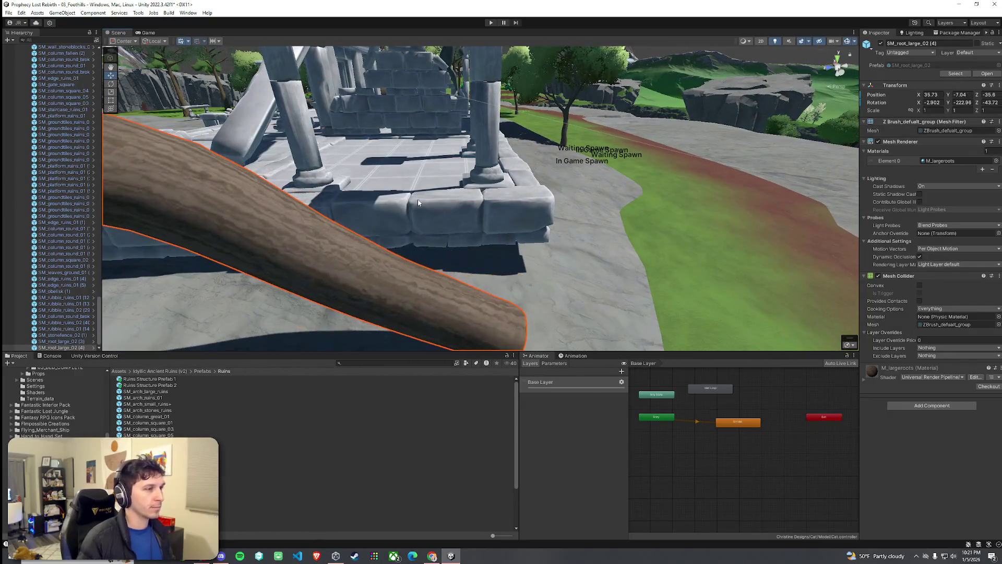
left_click(440, 212)
key("ctrl+z")
mouse_move(439, 208)
left_mouse_down()
mouse_move(508, 235)
mouse_move(496, 209)
mouse_move(466, 193)
mouse_move(550, 217)
mouse_move(423, 243)
left_mouse_up()
Delete the large root SM_root_large_02 (3) and select the rubble pile SM_rubble_ruins_02 (40)
left_click(461, 200)
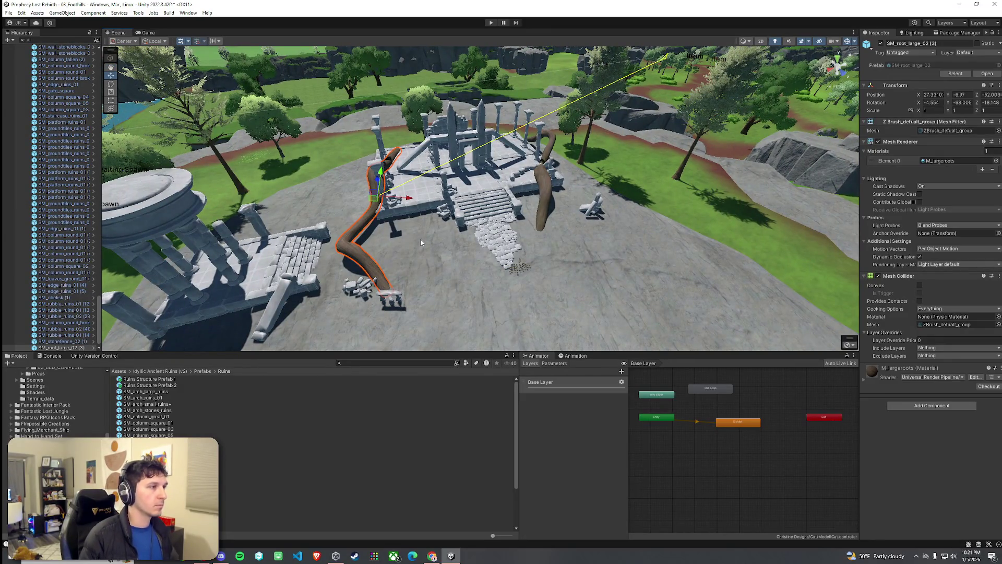
key("Delete")
mouse_move(455, 244)
left_mouse_down()
mouse_move(374, 278)
mouse_move(410, 202)
left_mouse_up()
left_click(410, 202)
left_click(408, 196)
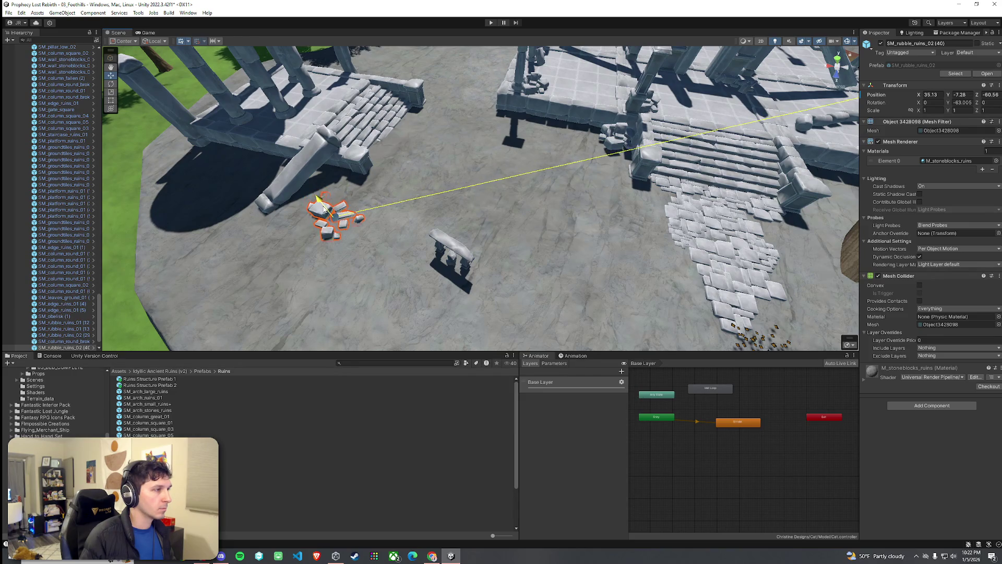
Select the stone fence bench SM_stonefence_02 (1) and rotate it to face a new direction
left_click(454, 248)
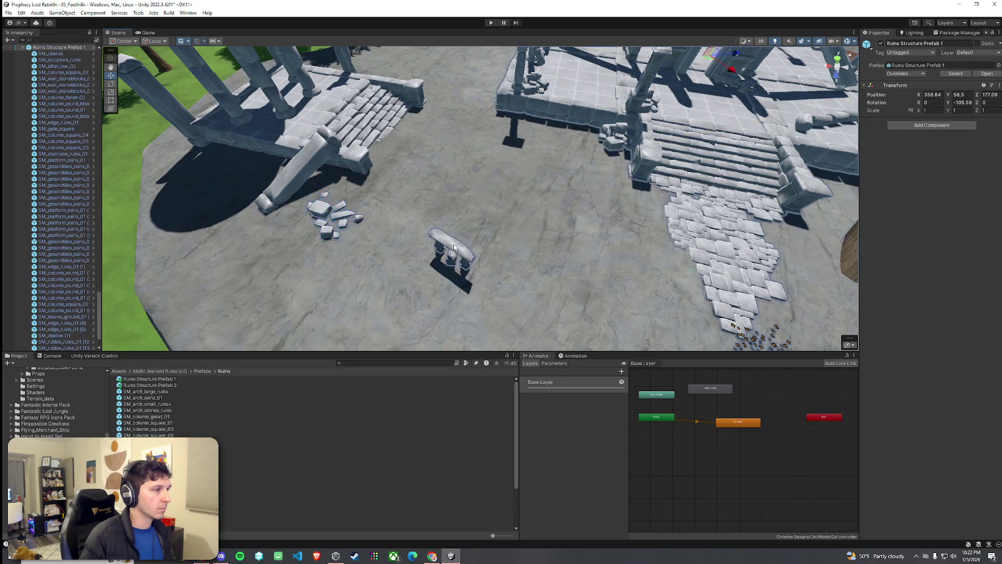
left_click(455, 252)
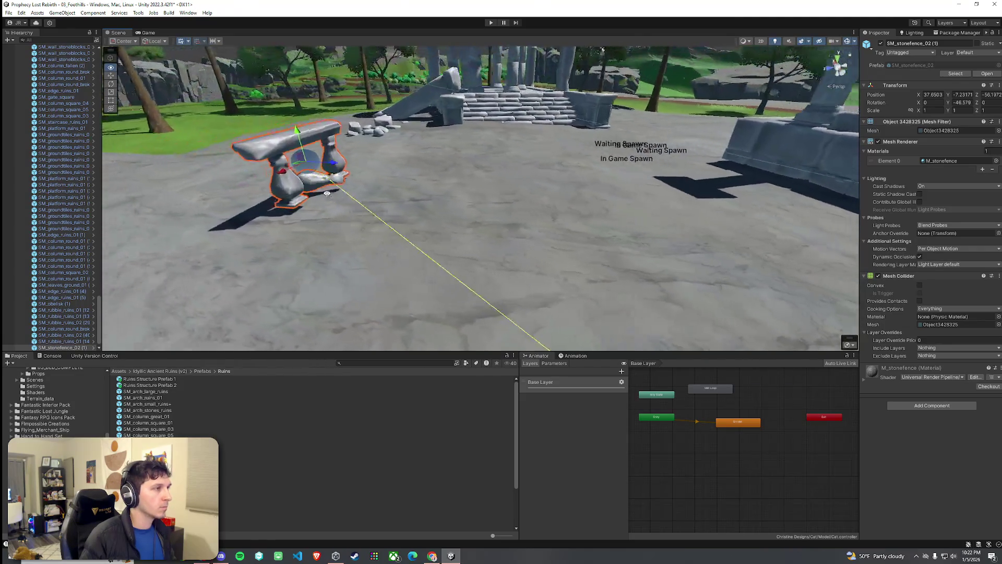
key("e")
left_click_drag(347, 130, 442, 171)
key("f")
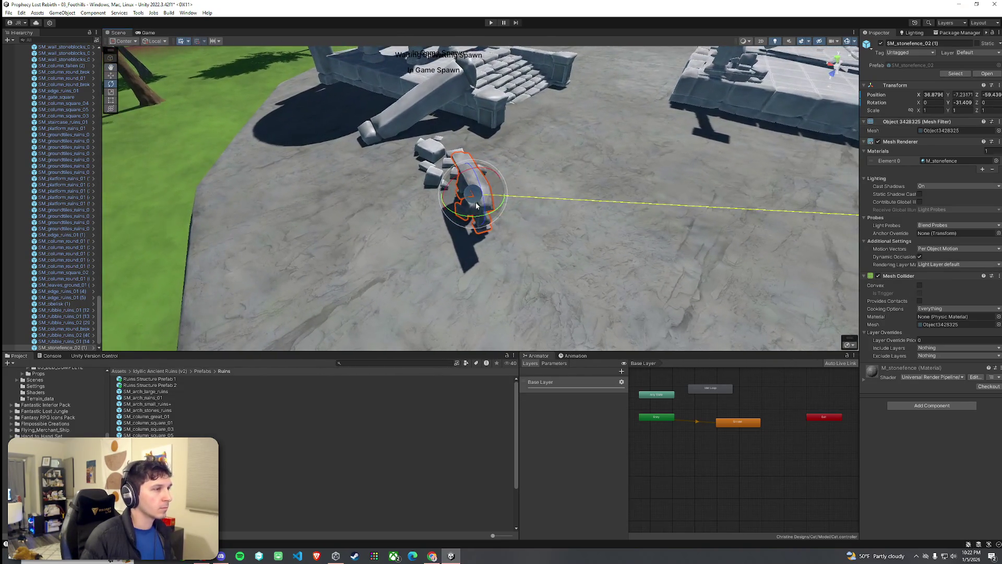
mouse_move(471, 204)
left_mouse_down()
mouse_move(423, 190)
mouse_move(372, 200)
left_mouse_up()
Lower the bench to roughly 36.97, -7.35, -59.69 and check its placement
key("w")
key("e")
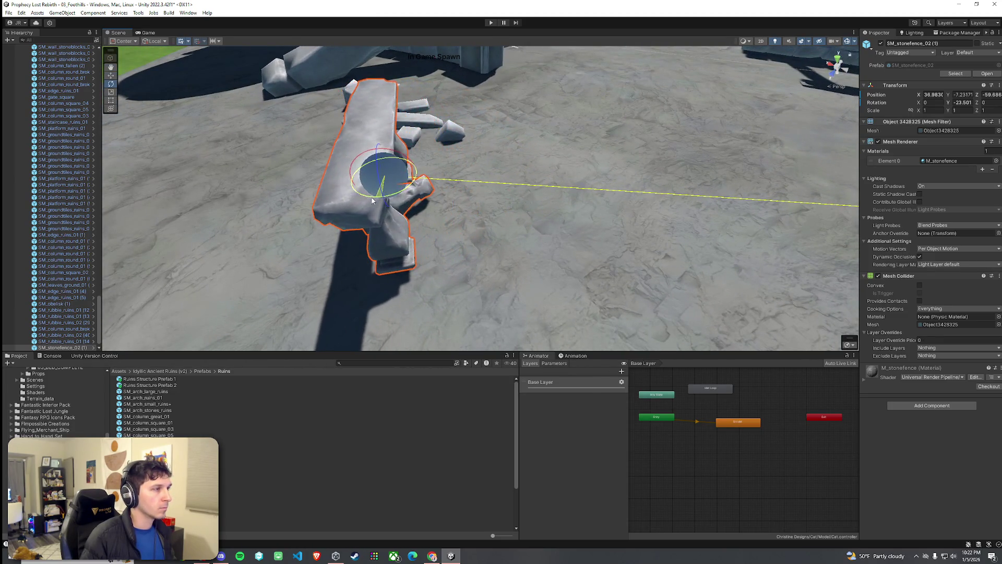
mouse_move(377, 151)
left_mouse_down()
mouse_move(380, 170)
mouse_move(525, 152)
mouse_move(531, 177)
left_mouse_up()
left_click(525, 152)
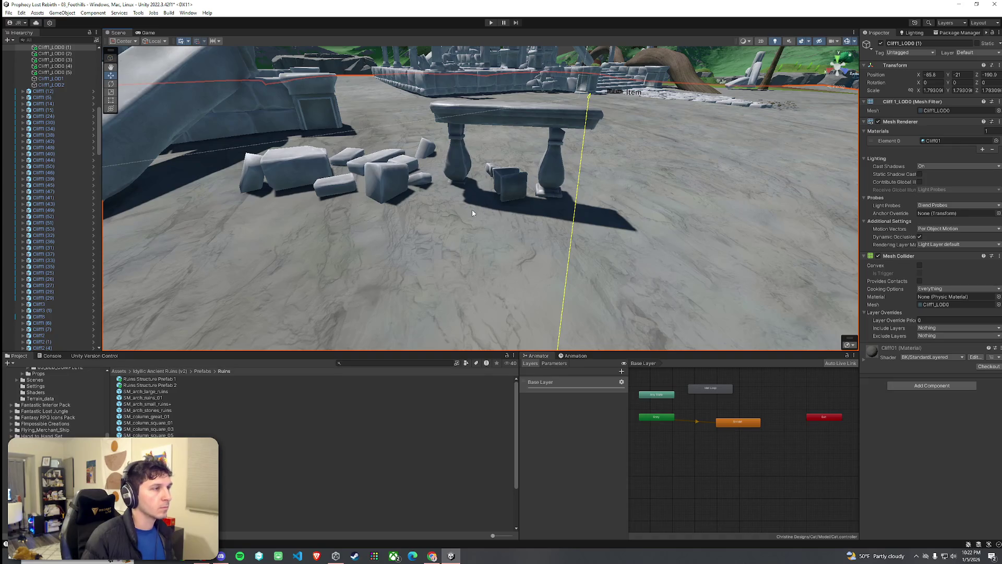
left_click(503, 122)
left_click(504, 120)
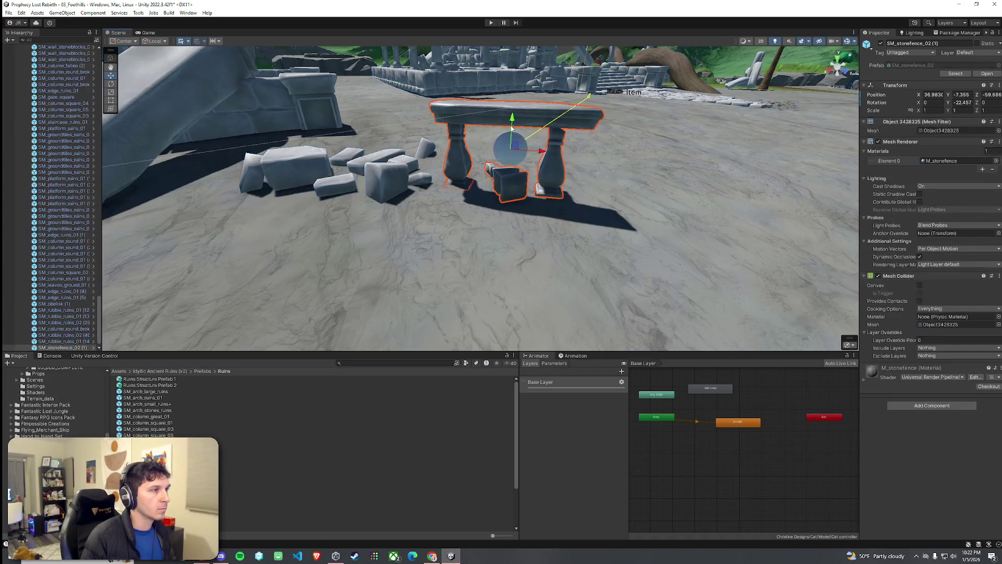
left_click(527, 124)
mouse_move(528, 124)
left_mouse_down()
mouse_move(493, 157)
mouse_move(535, 199)
mouse_move(493, 90)
mouse_move(436, 147)
mouse_move(522, 223)
mouse_move(509, 232)
left_mouse_up()
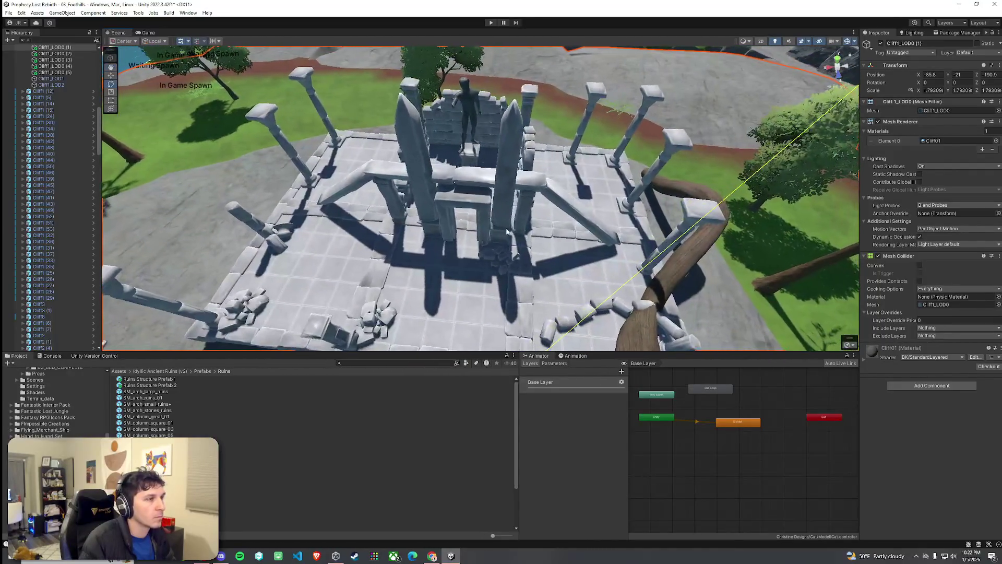
Delete the square gate and the two diagonal SM_edge_ruins beams from the plaza
left_click(481, 208)
key("Delete")
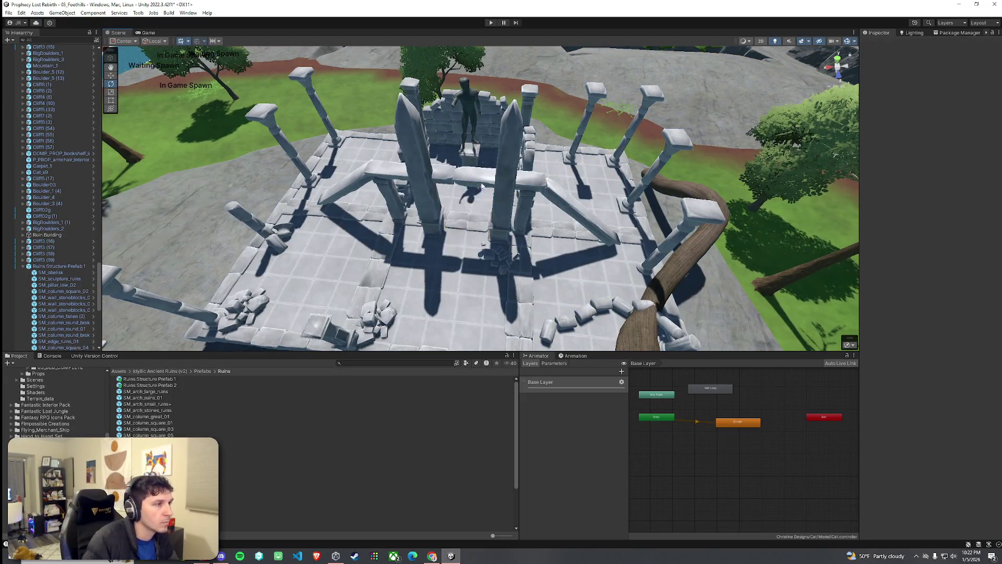
left_click(507, 179)
left_click(562, 197)
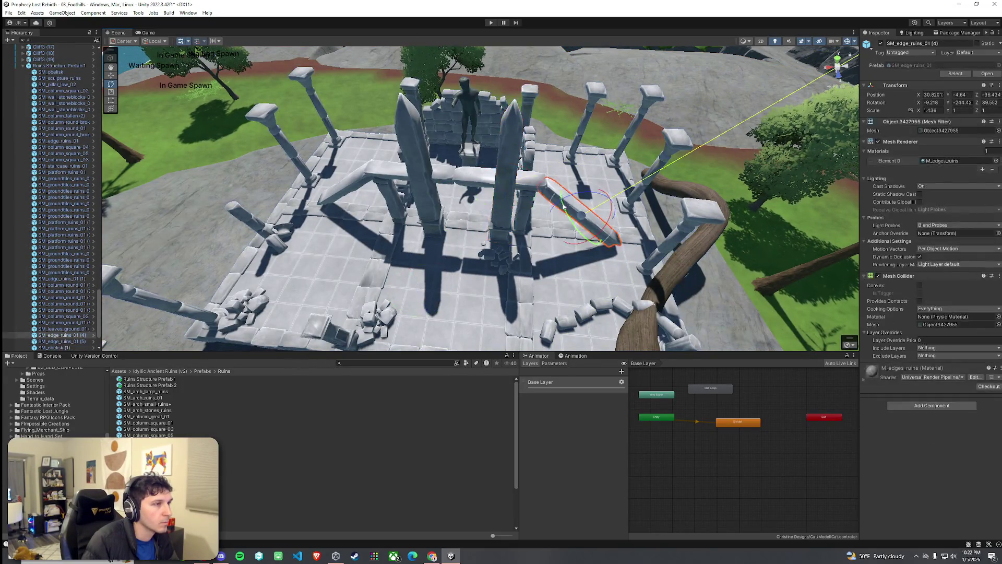
key("Delete")
left_click(456, 212)
key("Delete")
Move the stone-block wall pile SM_wall_stoneblocks_05 left toward the plaza edge
left_click_drag(472, 181, 561, 204, "alt")
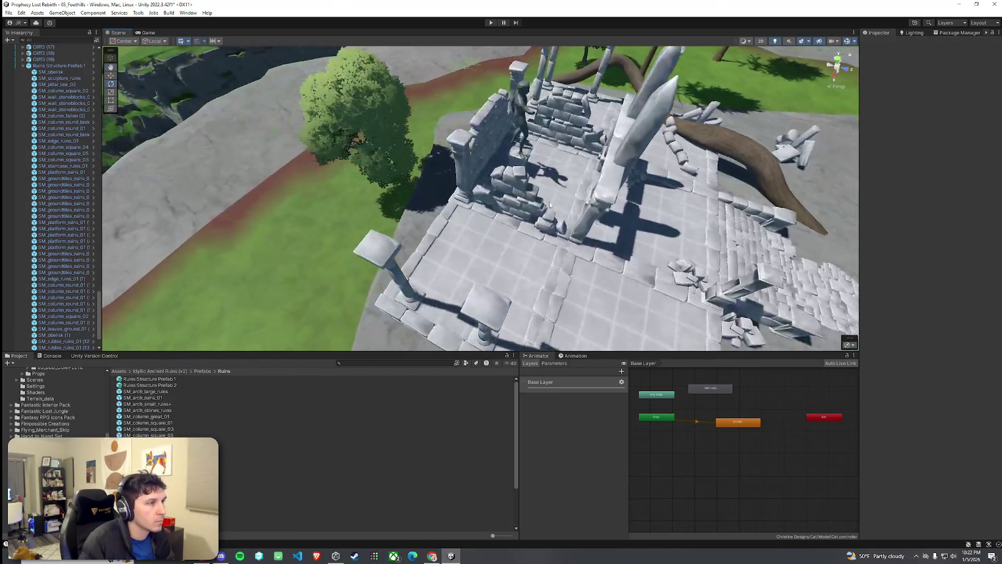
left_click(514, 206)
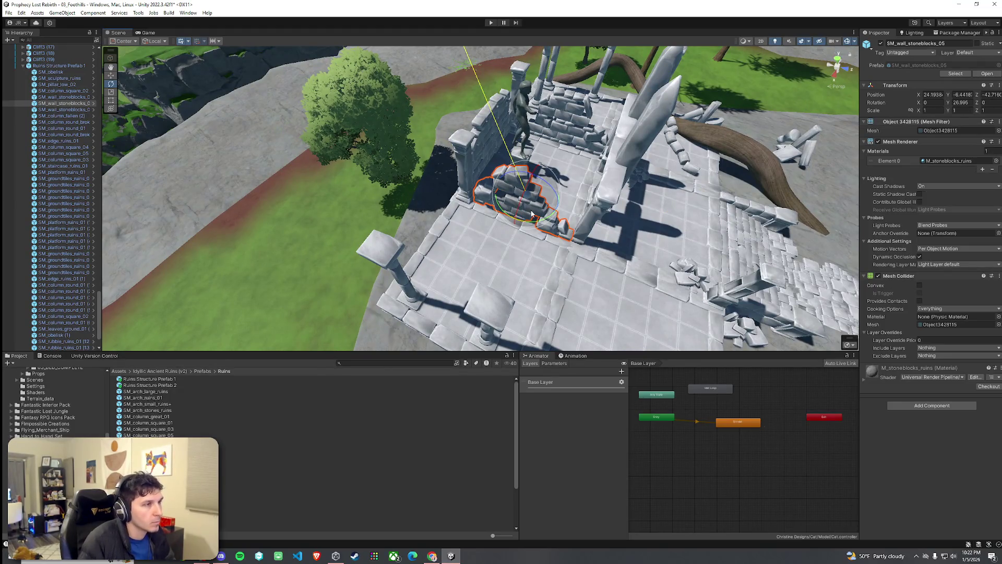
key("w")
left_click_drag(529, 211, 431, 235)
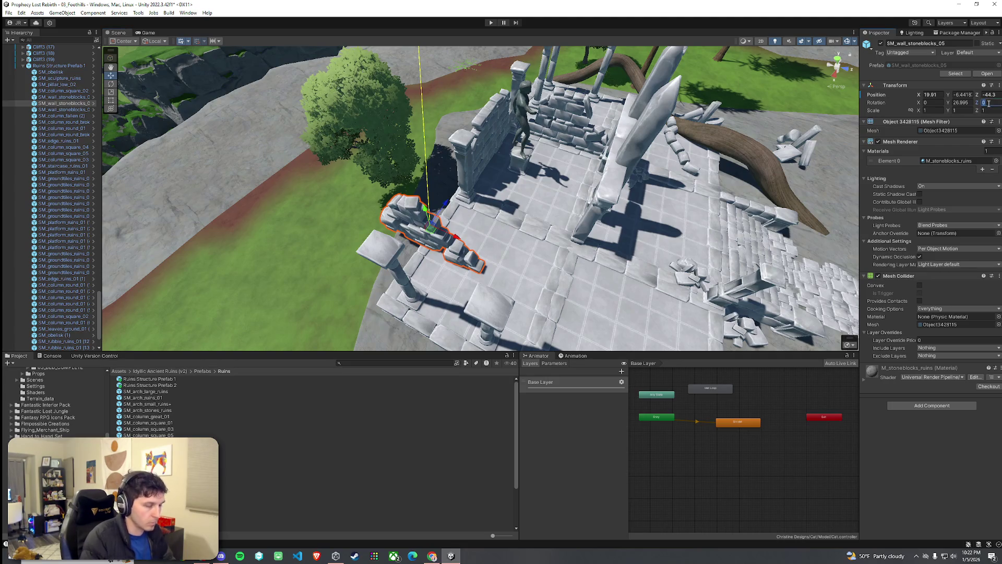
Turn the wall pile to about 118.9 degrees on the Y axis
type("90")
key("Escape")
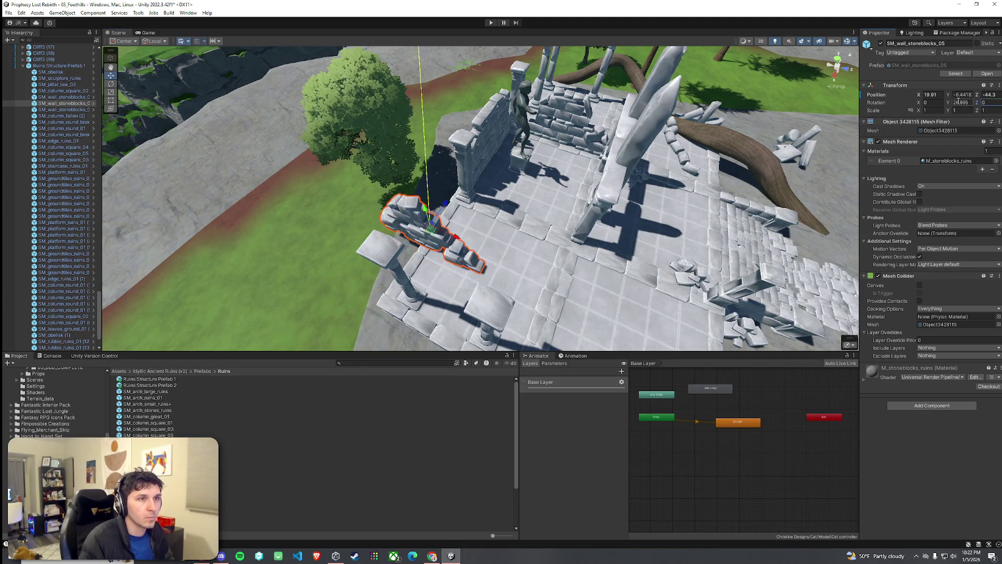
type("90")
key("Escape")
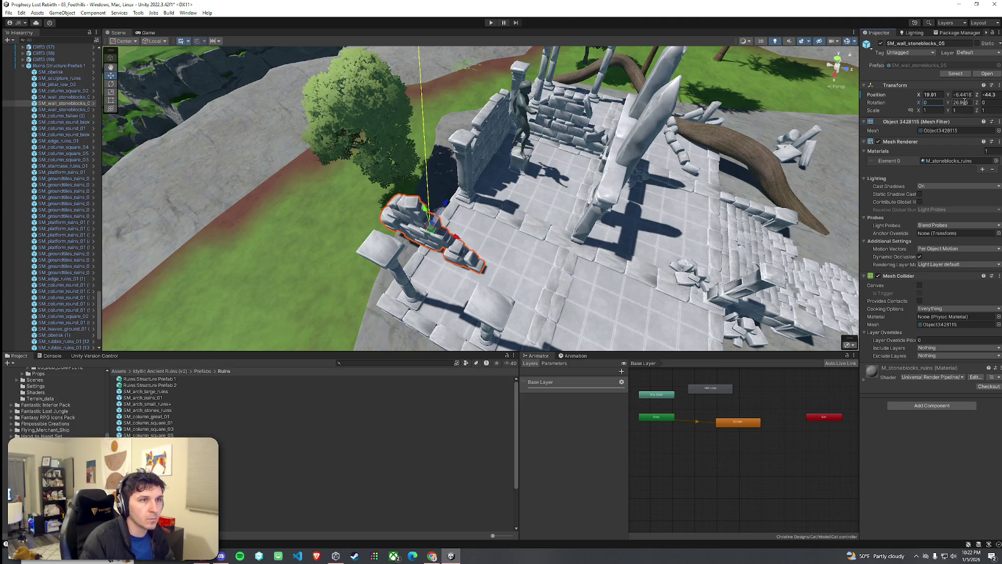
type("90")
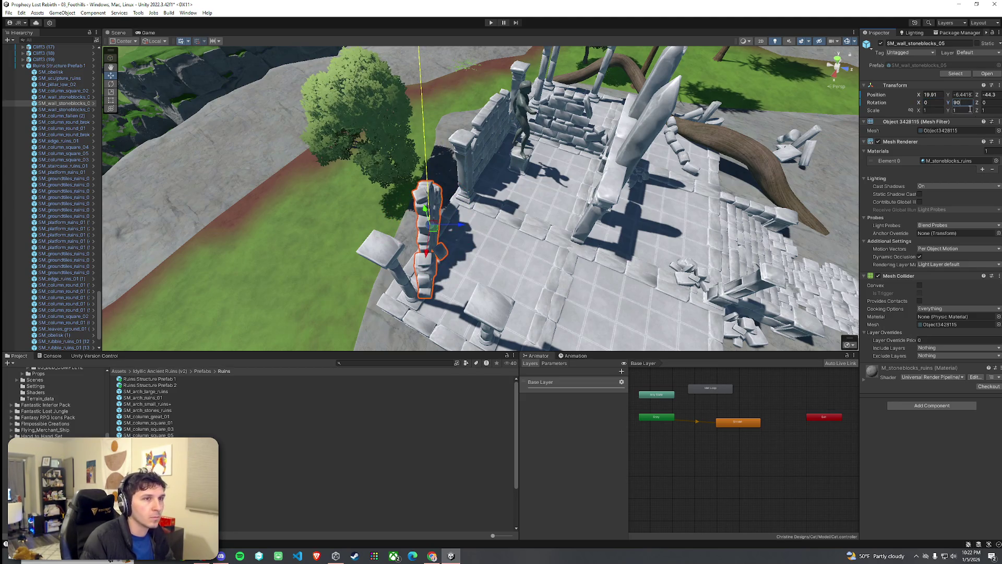
mouse_move(972, 106)
left_mouse_down()
mouse_move(334, 173)
mouse_move(331, 202)
mouse_move(420, 181)
mouse_move(512, 176)
mouse_move(435, 157)
mouse_move(438, 130)
mouse_move(365, 157)
mouse_move(181, 145)
left_mouse_up()
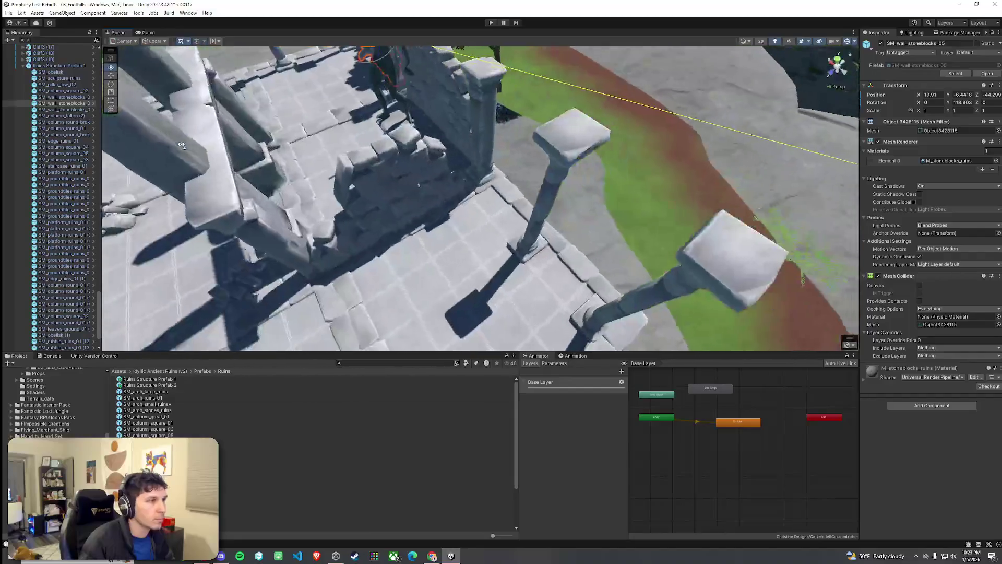
scroll(182, 145, "down", 5)
left_click(419, 194)
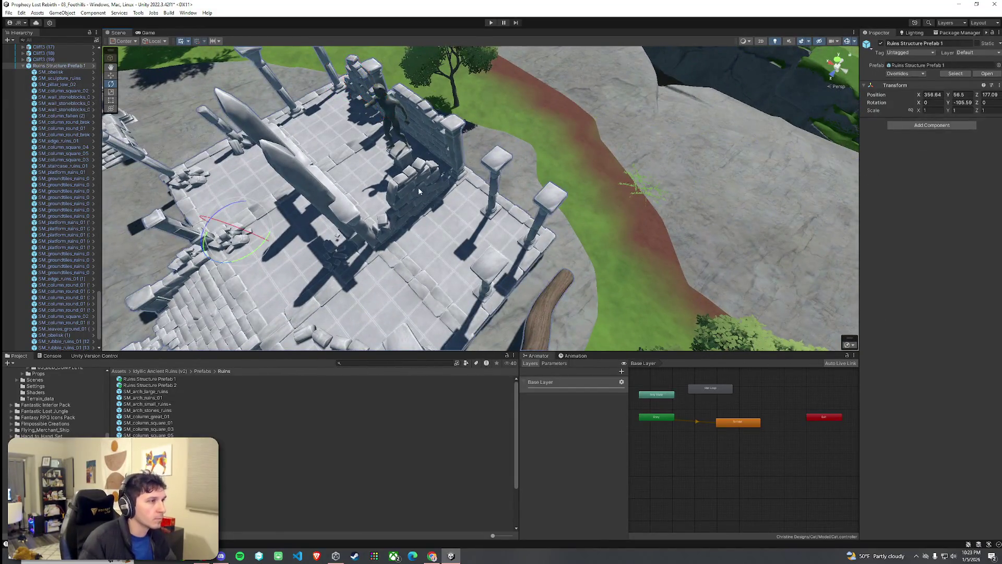
Select the large root log SM_root_large_02 (4) and switch to rotation mode
mouse_move(421, 189)
left_mouse_down()
mouse_move(345, 209)
mouse_move(478, 181)
mouse_move(510, 186)
mouse_move(472, 192)
mouse_move(485, 199)
mouse_move(512, 179)
mouse_move(503, 175)
mouse_move(509, 192)
mouse_move(470, 173)
mouse_move(372, 156)
left_mouse_up()
left_click(513, 187)
key("r")
left_click(507, 175)
key("e")
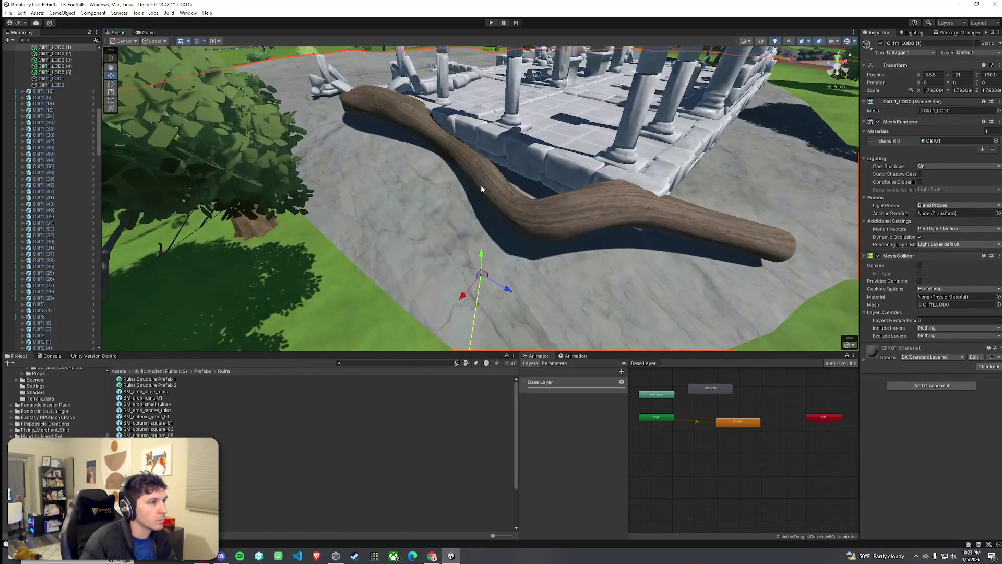
Reselect the root log beside the platform and nudge it toward the platform edge
left_click(481, 185)
scroll(377, 198, "up", 3)
left_click(377, 201)
left_click(372, 204)
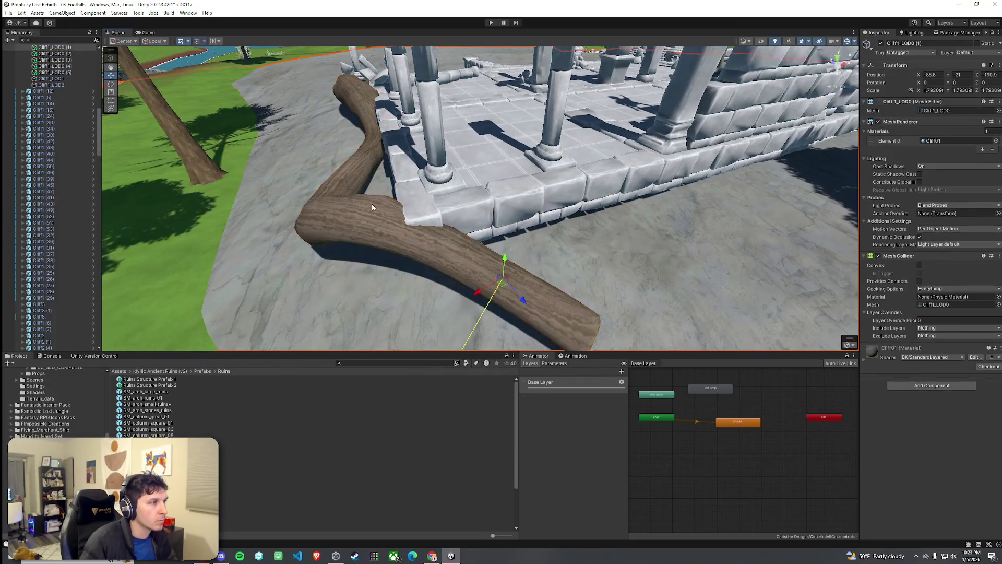
left_click(371, 162)
scroll(397, 172, "down", 5)
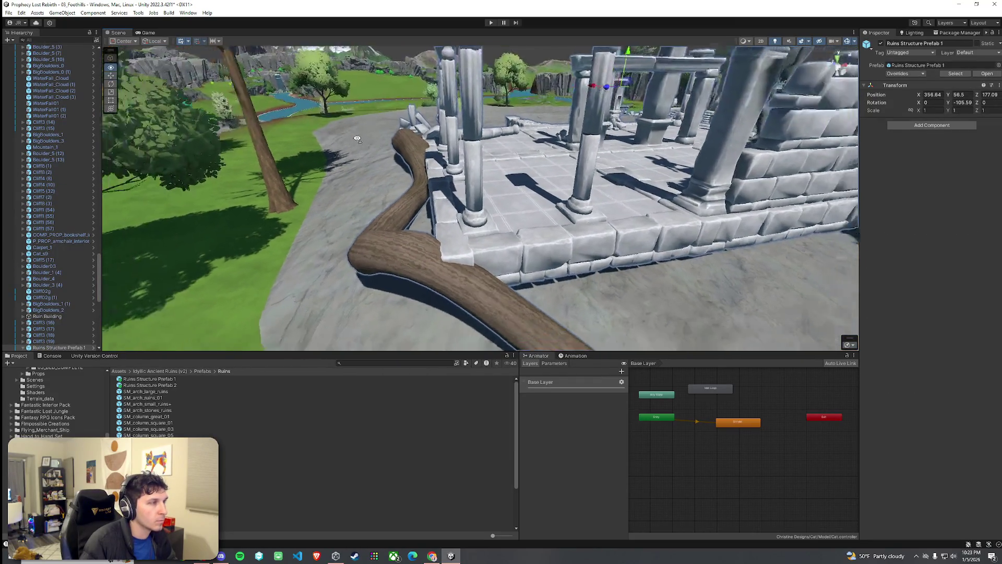
left_click(432, 202)
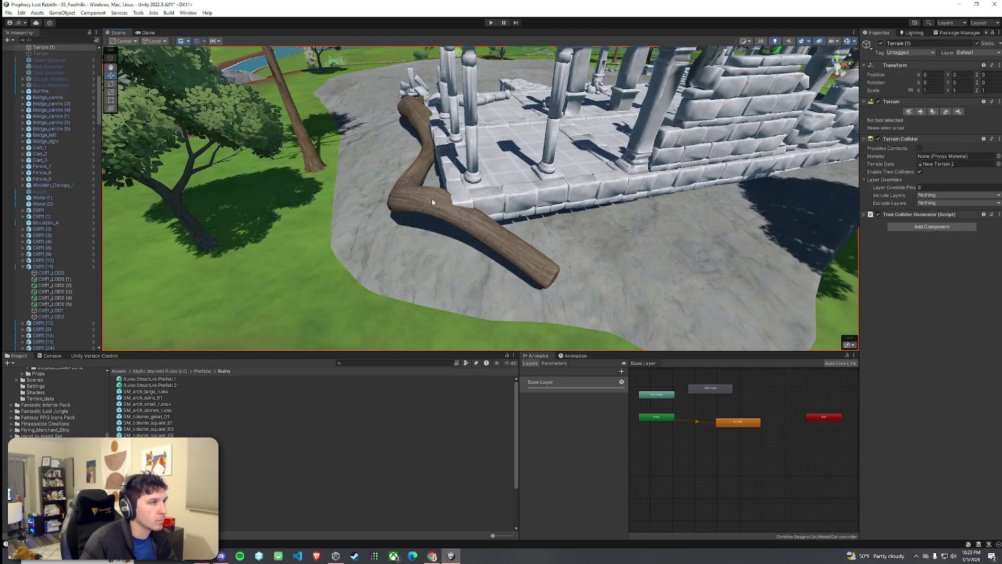
left_click(431, 200)
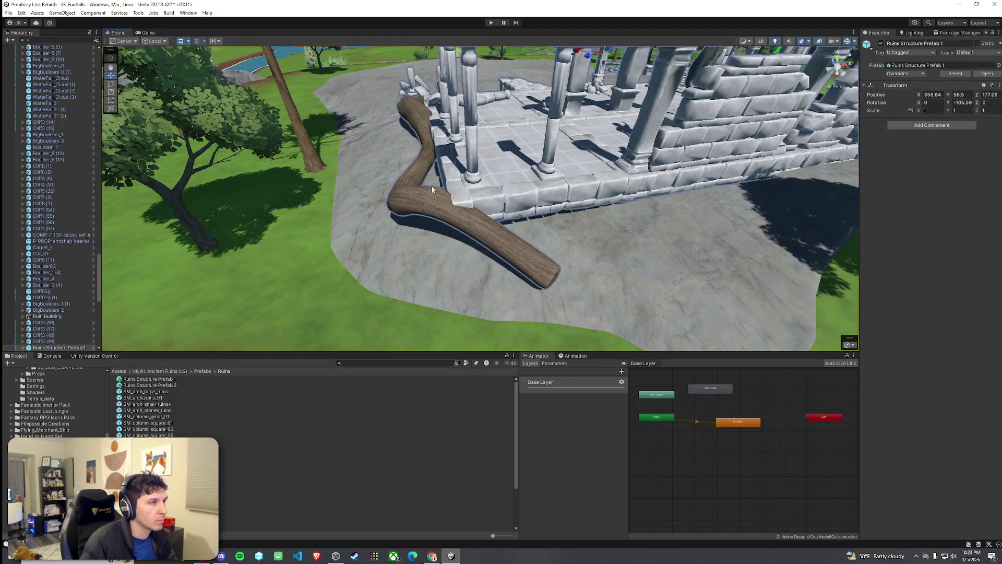
left_click(430, 201)
left_click_drag(427, 137, 412, 124)
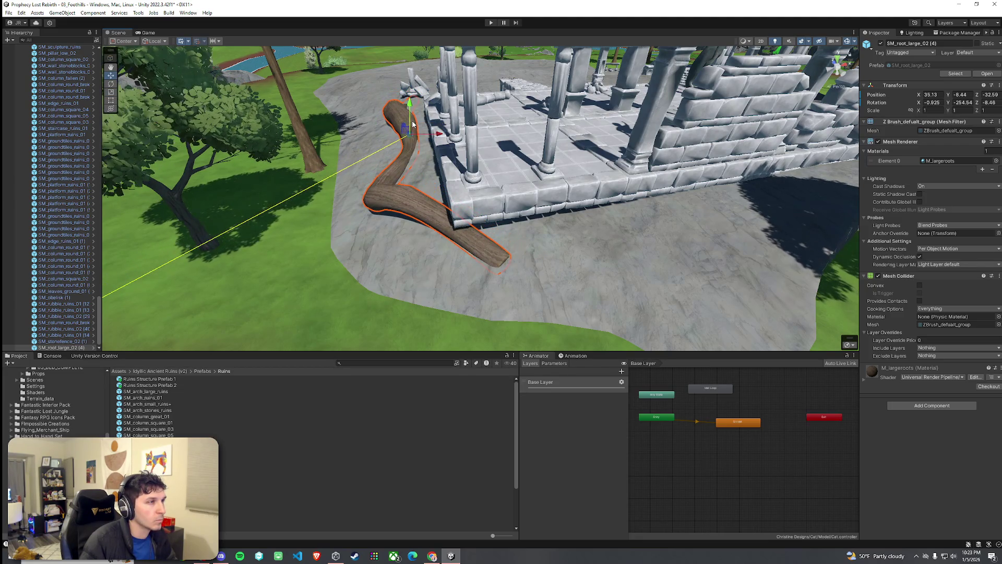
Delete the root log, then select the platform wall block along the ruins wall
key("Delete")
key("w")
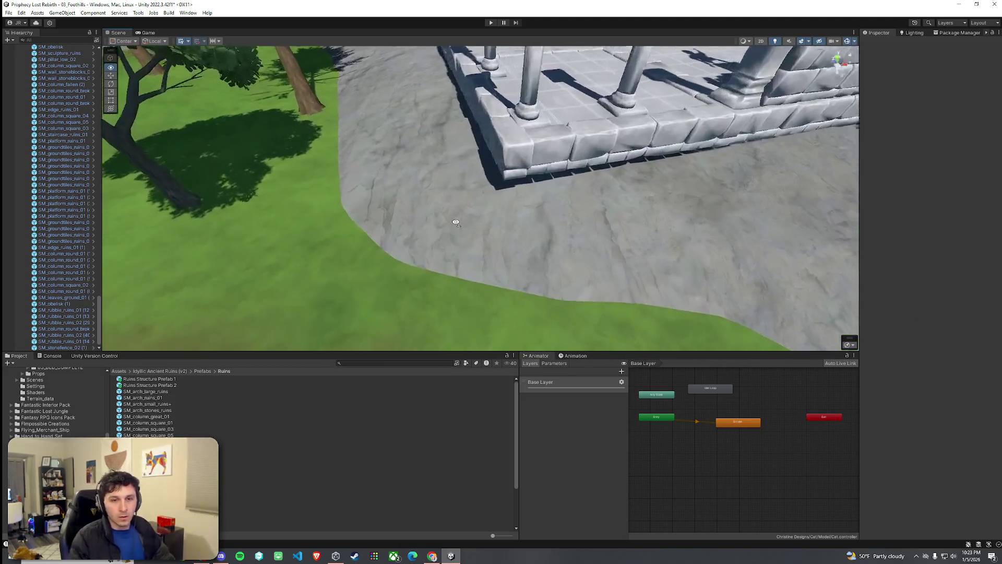
key("s")
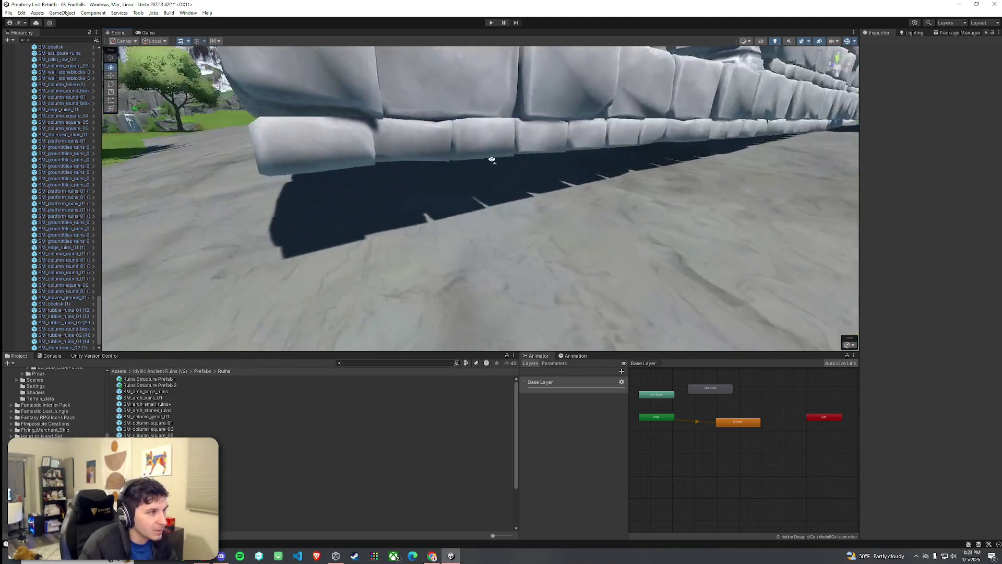
left_click(579, 154)
left_click(578, 154)
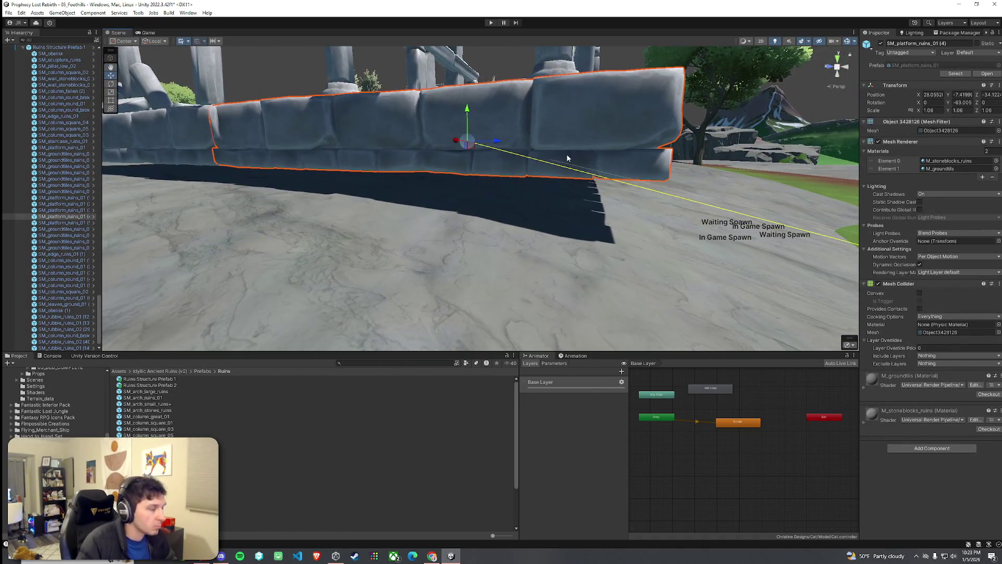
Duplicate SM_platform_ruins_01 (4) and lower the copy to Y -8.4
key("ctrl+d")
mouse_move(462, 119)
left_mouse_down()
mouse_move(462, 158)
mouse_move(660, 190)
mouse_move(613, 196)
mouse_move(775, 179)
mouse_move(572, 161)
left_mouse_up()
left_click(462, 158)
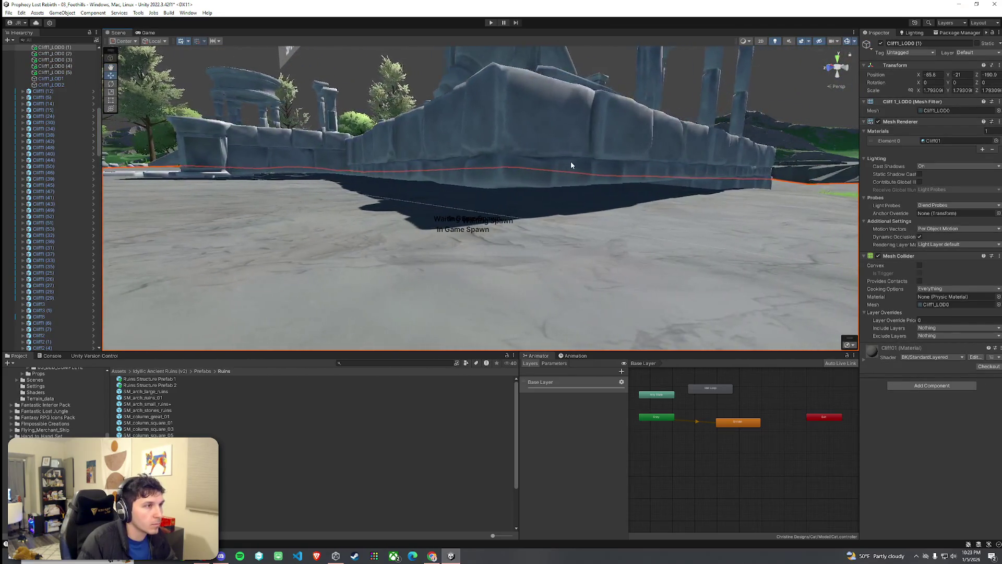
Lower SM_platform_ruins_01 (1) to Y -8.48 and pull back to a wide view of the ruins
left_click(571, 164)
left_click_drag(523, 141, 515, 178)
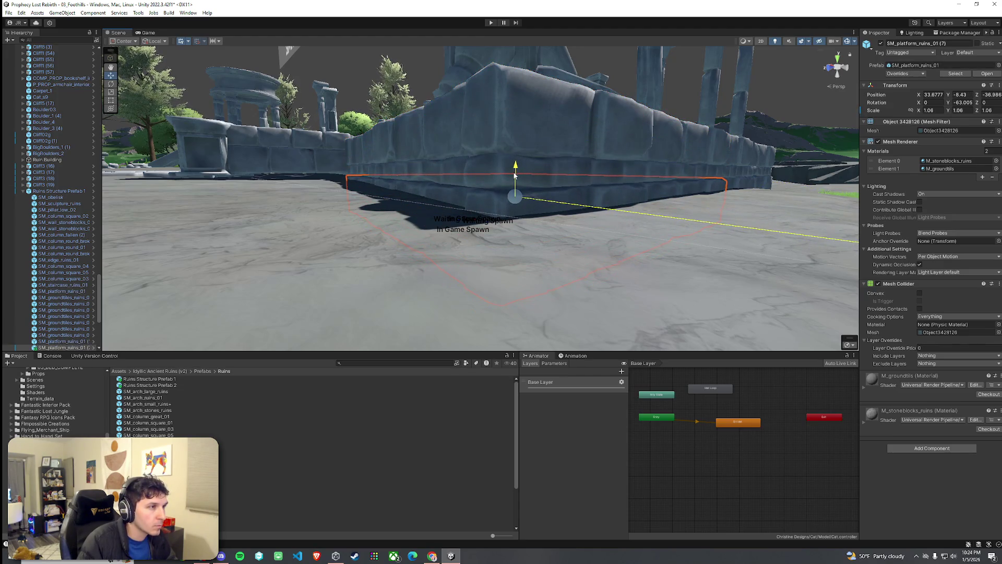
mouse_move(515, 176)
left_mouse_down()
mouse_move(725, 193)
mouse_move(671, 213)
mouse_move(794, 197)
mouse_move(700, 208)
mouse_move(777, 177)
mouse_move(820, 176)
mouse_move(637, 217)
left_mouse_up()
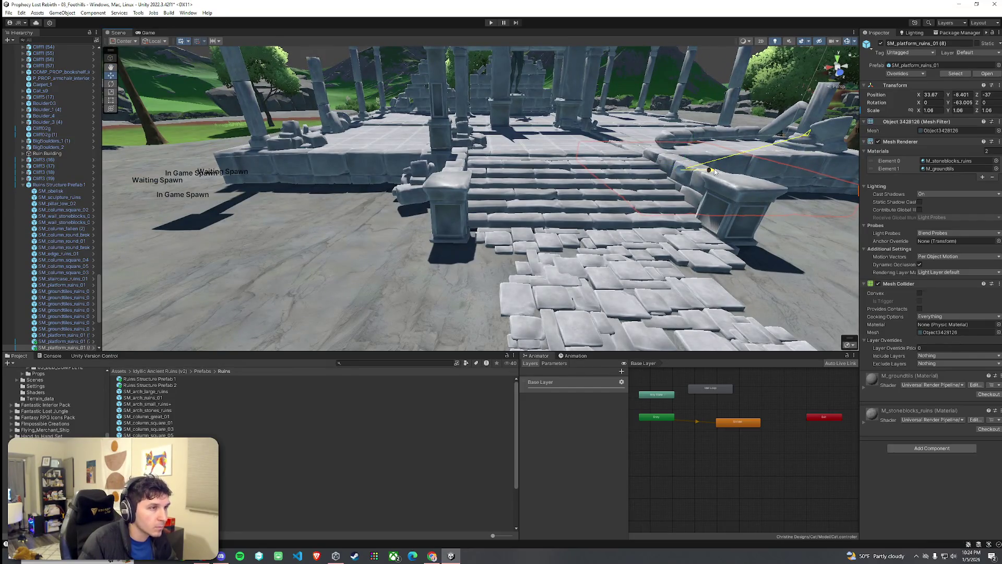
left_click_drag(409, 190, 424, 168)
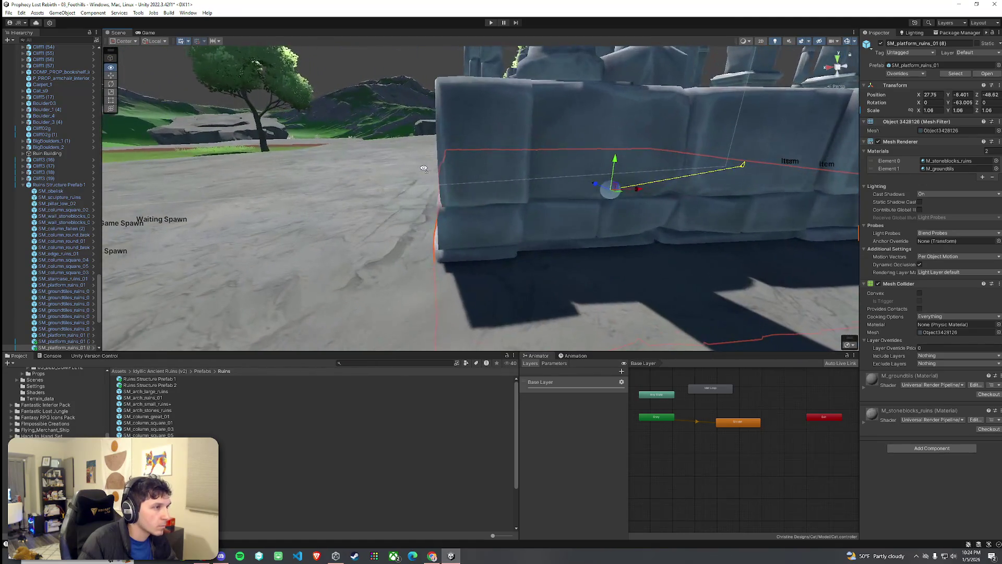
mouse_move(640, 190)
left_mouse_down()
mouse_move(653, 197)
mouse_move(648, 232)
mouse_move(663, 249)
left_mouse_up()
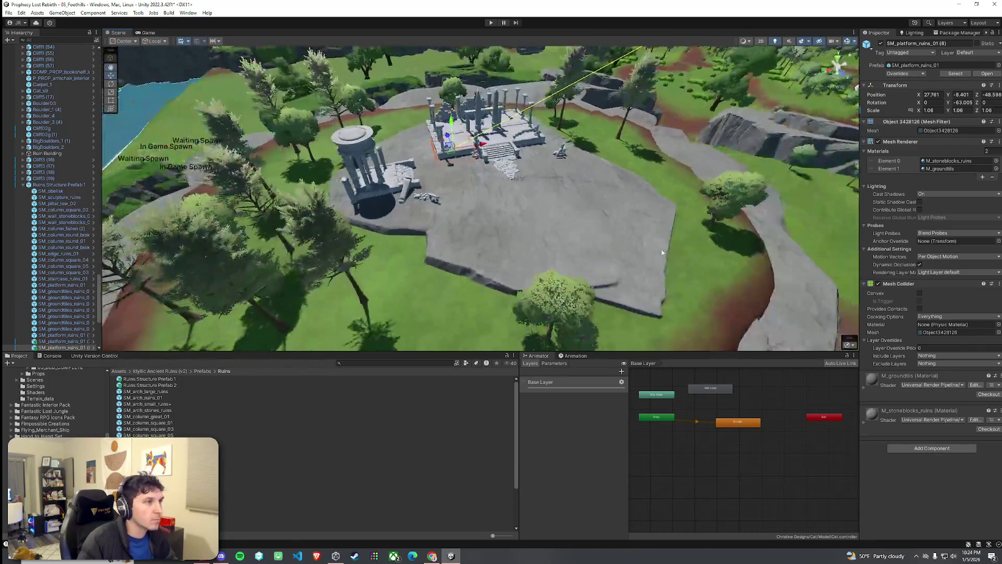
Rotate and reposition the fallen column SM_column_fallen (2) beside the plaza
left_click(22, 13)
mouse_move(365, 196)
left_mouse_down()
mouse_move(374, 192)
mouse_move(331, 153)
mouse_move(470, 152)
mouse_move(493, 159)
mouse_move(460, 178)
mouse_move(517, 195)
mouse_move(510, 176)
mouse_move(692, 148)
mouse_move(475, 122)
mouse_move(311, 69)
mouse_move(425, 109)
mouse_move(480, 193)
left_mouse_up()
left_click(510, 151)
left_click(511, 151)
key("e")
key("w")
key("e")
key("w")
Frame the rubble pile SM_rubble_ruins_02 (29) in view and save the Foothills scene
left_click(480, 193)
key("f")
scroll(485, 222, "down", 10)
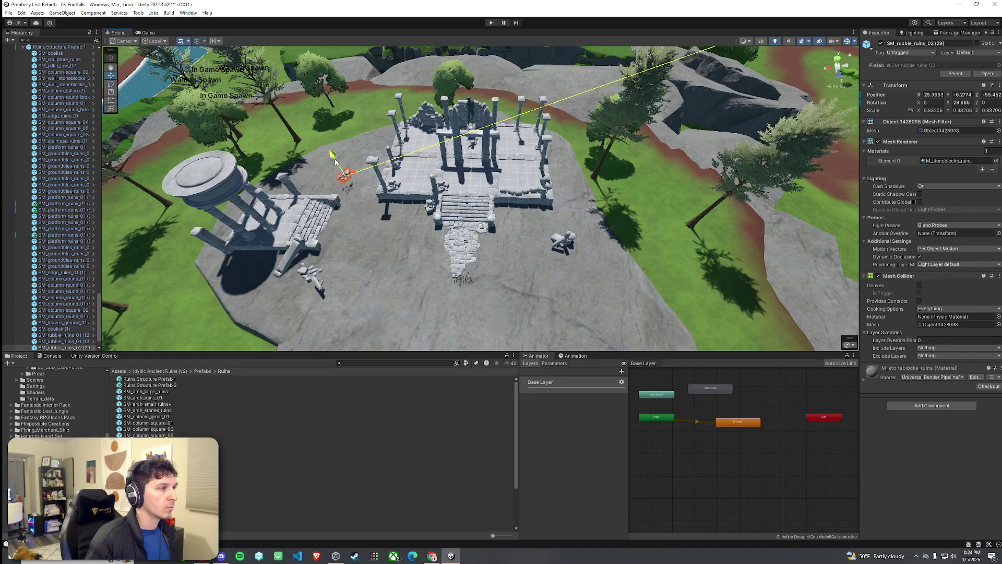
mouse_move(338, 166)
left_mouse_down()
mouse_move(426, 90)
mouse_move(533, 80)
mouse_move(402, 111)
mouse_move(353, 93)
mouse_move(318, 100)
left_mouse_up()
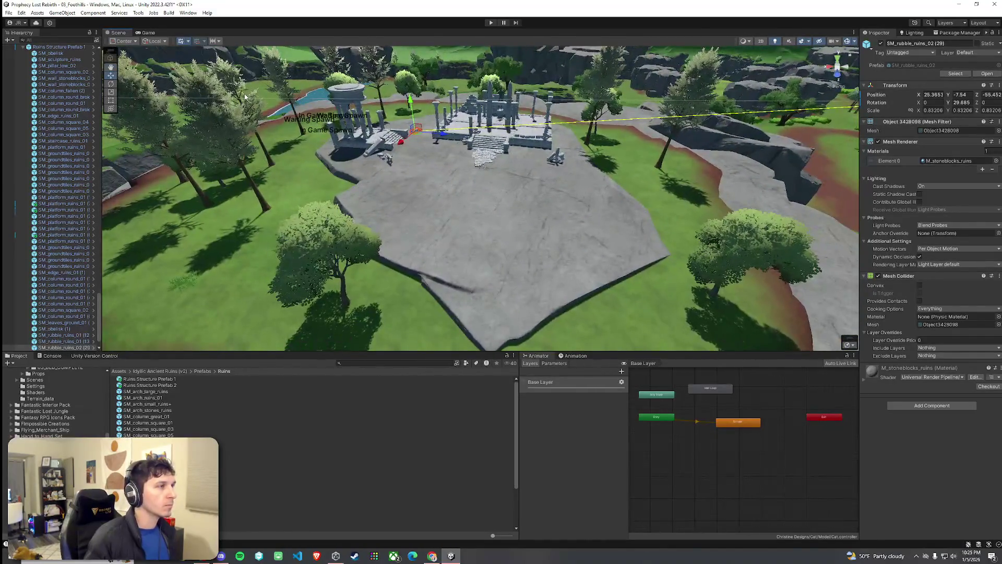
left_click(9, 13)
left_click(21, 51)
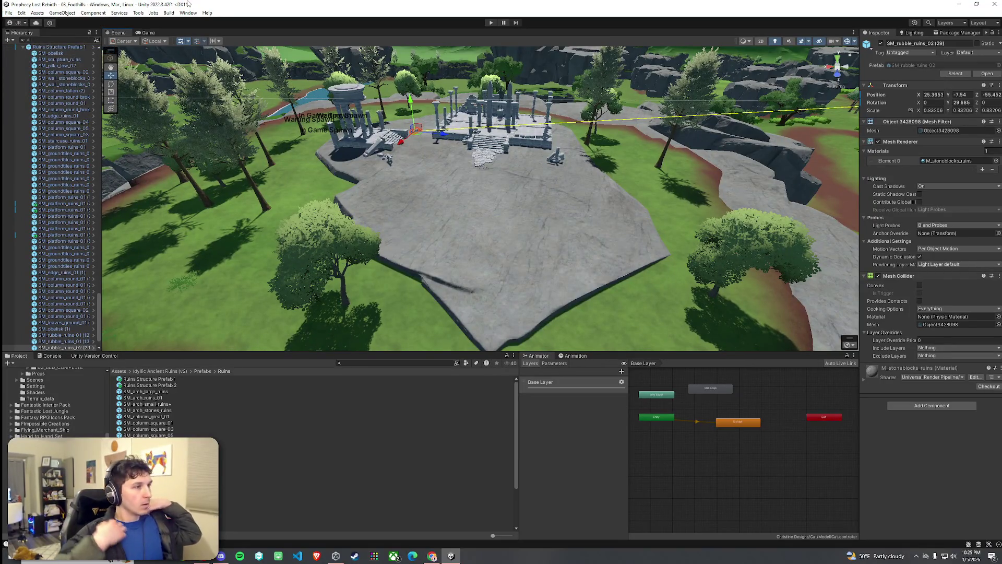
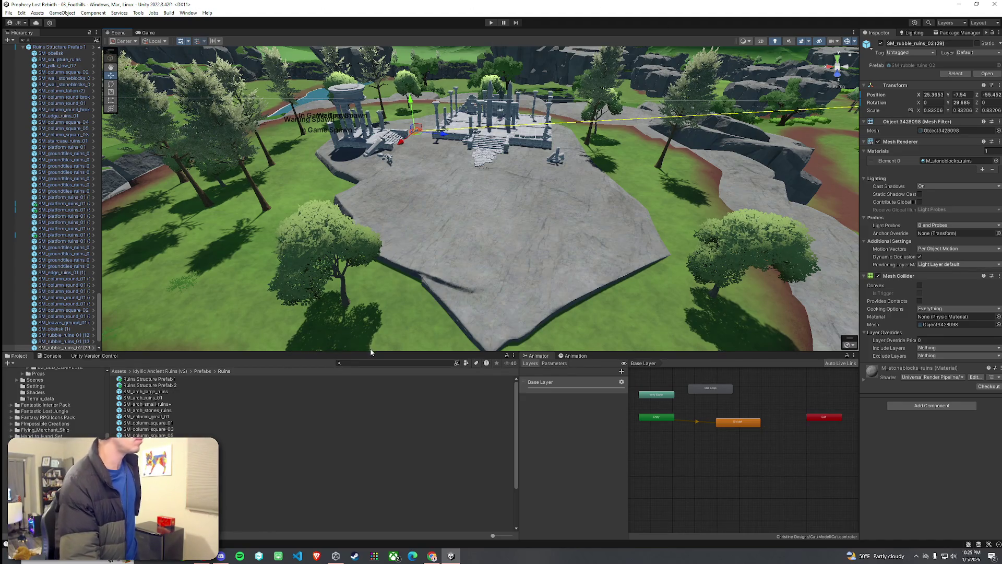
Make the Scene view panel taller, then maximize it over the whole Unity window
left_click_drag(370, 352, 371, 470)
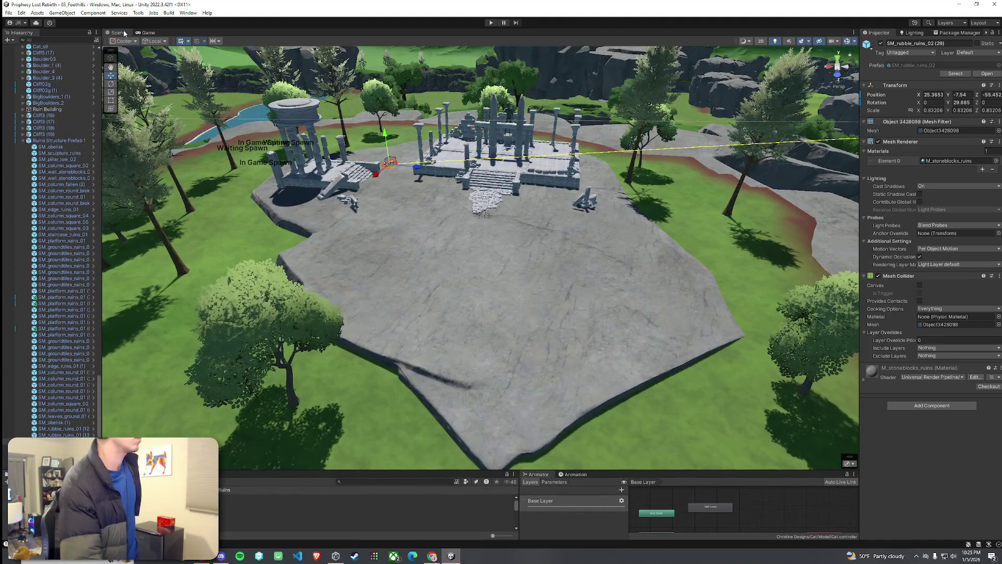
double_click(124, 33)
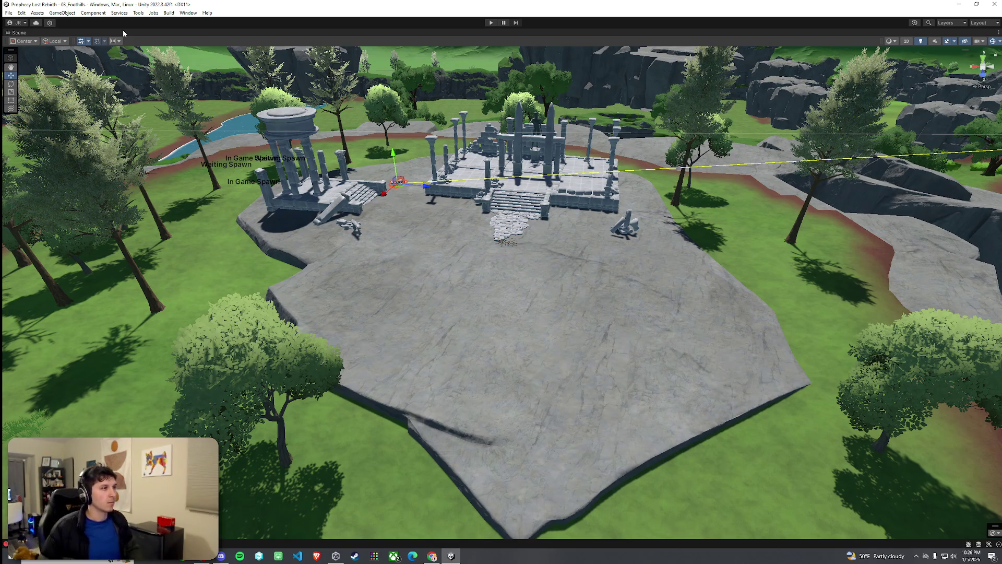
Sink the dark statue into the temple floor and slide it to the stone block's left front
mouse_move(179, 83)
left_mouse_down()
mouse_move(335, 233)
mouse_move(215, 260)
mouse_move(225, 229)
mouse_move(516, 210)
mouse_move(469, 175)
mouse_move(484, 175)
mouse_move(552, 289)
mouse_move(458, 311)
mouse_move(525, 284)
mouse_move(494, 314)
mouse_move(401, 315)
mouse_move(467, 276)
left_mouse_up()
left_click(525, 284)
left_click(468, 281)
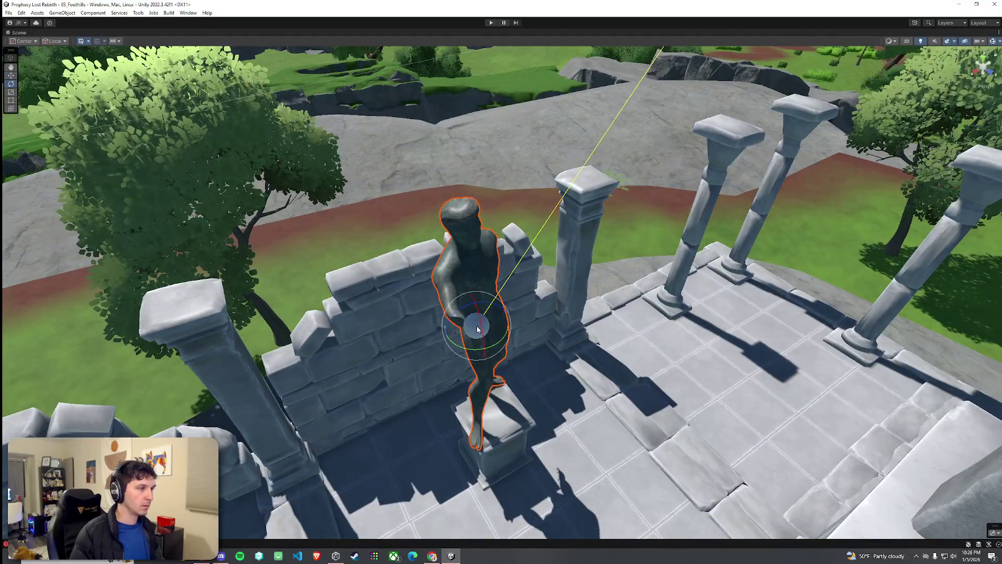
mouse_move(482, 309)
left_mouse_down()
mouse_move(480, 402)
mouse_move(488, 337)
mouse_move(550, 350)
left_mouse_up()
key("f")
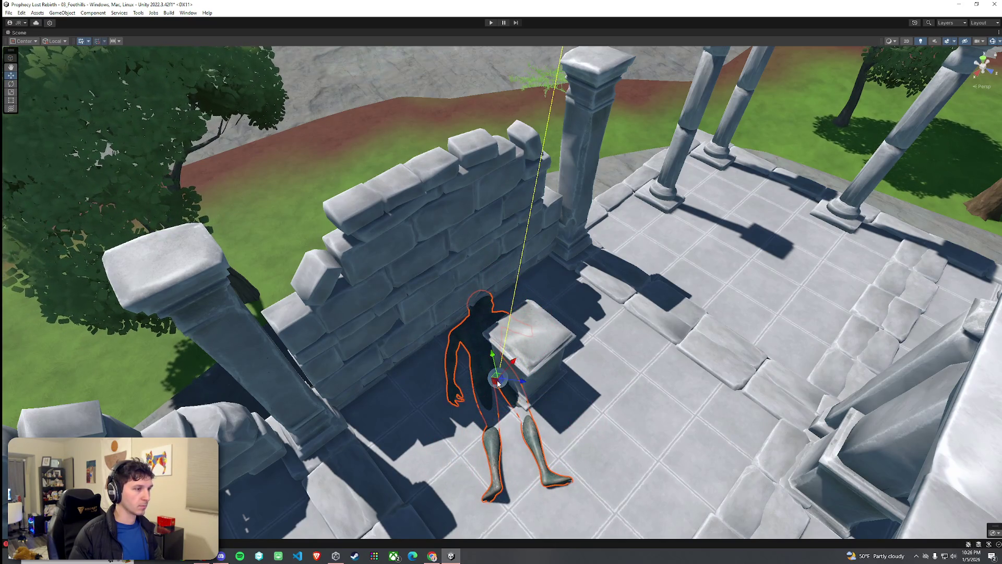
left_click_drag(499, 383, 511, 384)
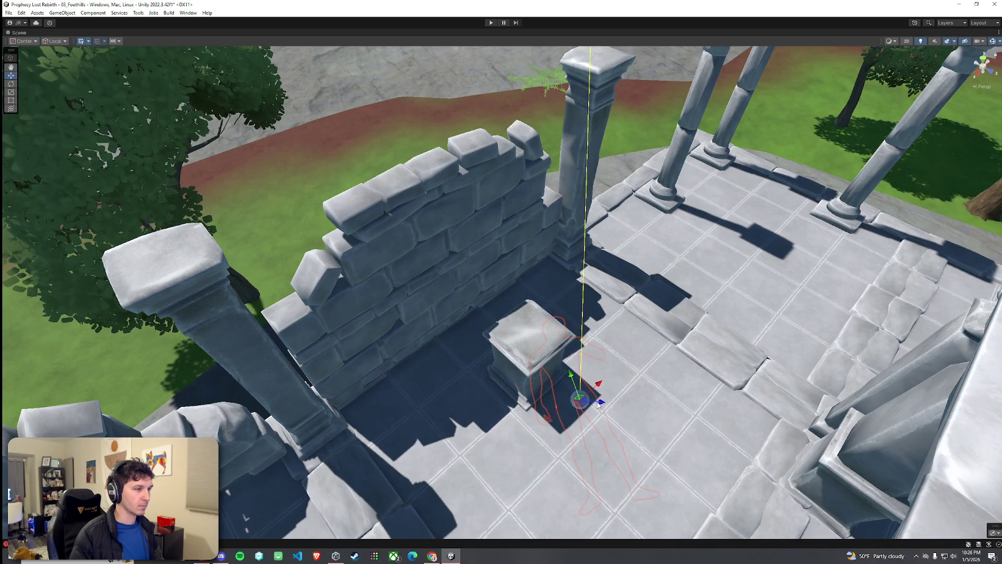
mouse_move(563, 406)
left_mouse_down()
mouse_move(496, 403)
mouse_move(510, 401)
left_mouse_up()
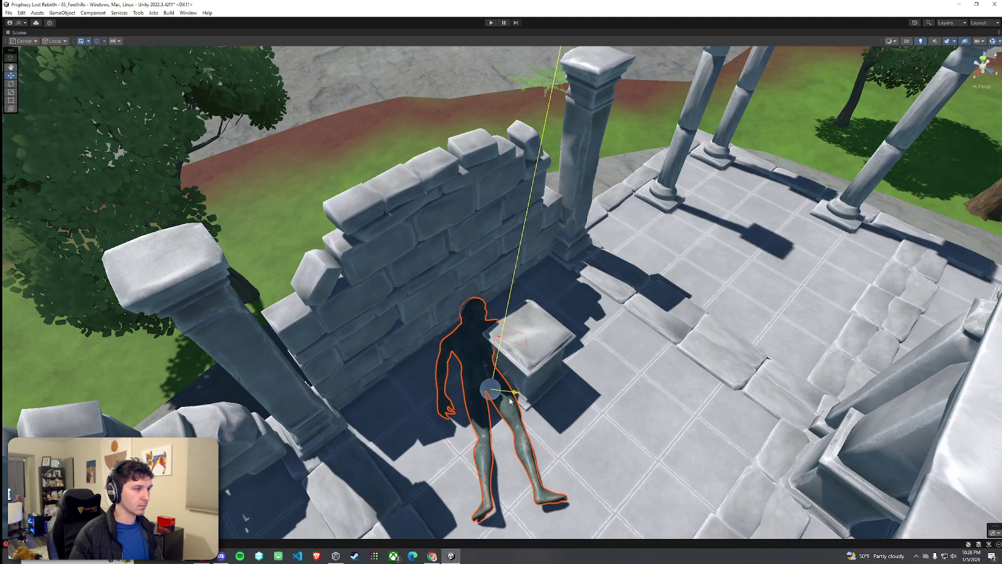
Rotate the stone plinth block so it tips over
left_click(535, 371)
key("r")
mouse_move(527, 371)
left_mouse_down()
mouse_move(543, 359)
mouse_move(705, 350)
mouse_move(472, 348)
mouse_move(451, 377)
mouse_move(464, 442)
mouse_move(518, 419)
left_mouse_up()
Shift the ruined stone wall along the temple edge
left_click_drag(494, 387, 594, 353)
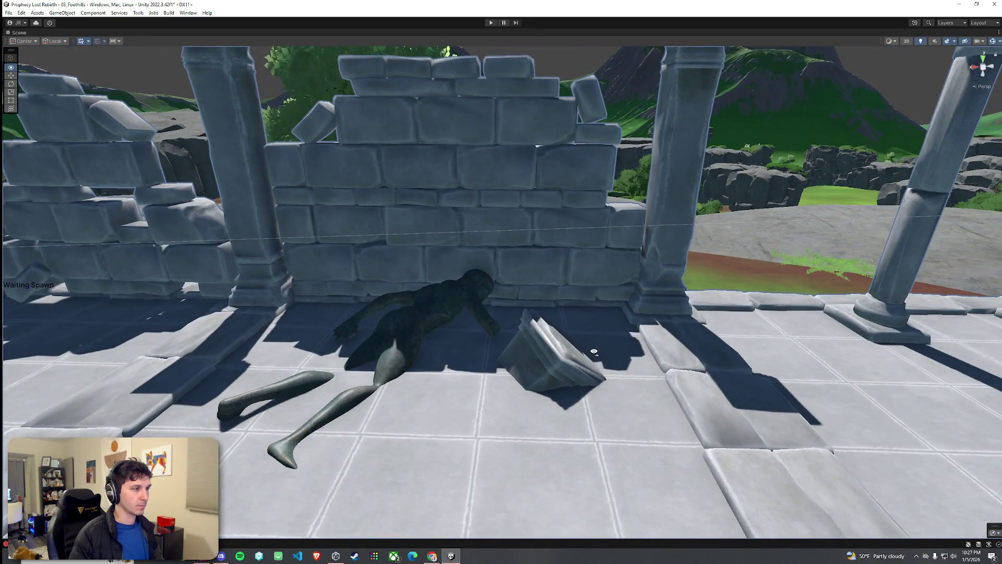
scroll(594, 352, "down", 10)
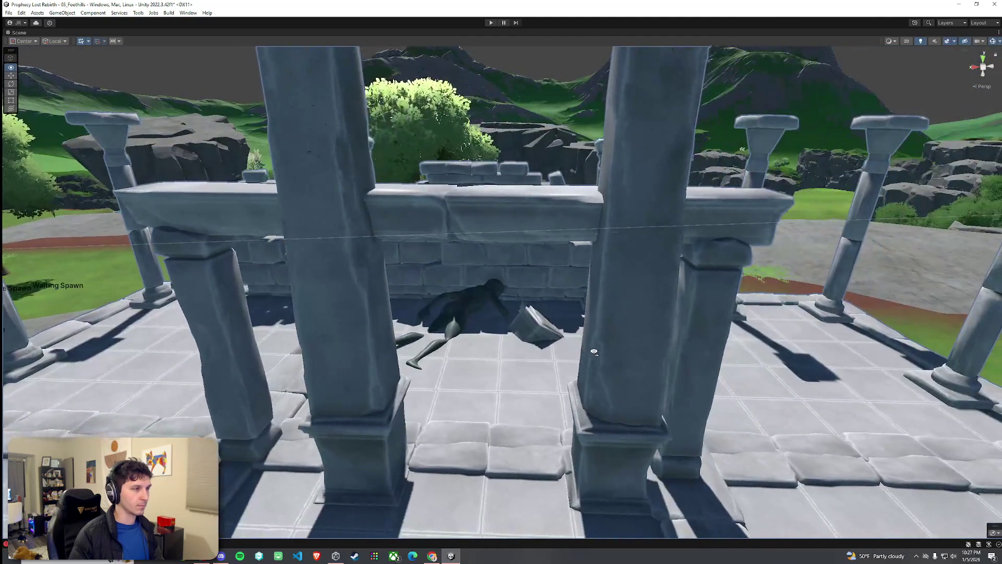
key("d")
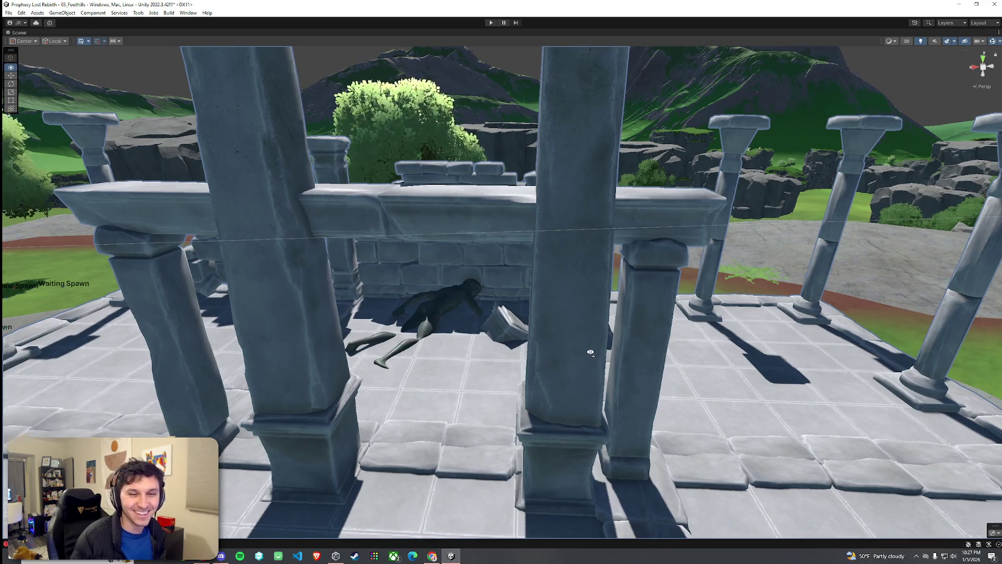
key("s")
key("a")
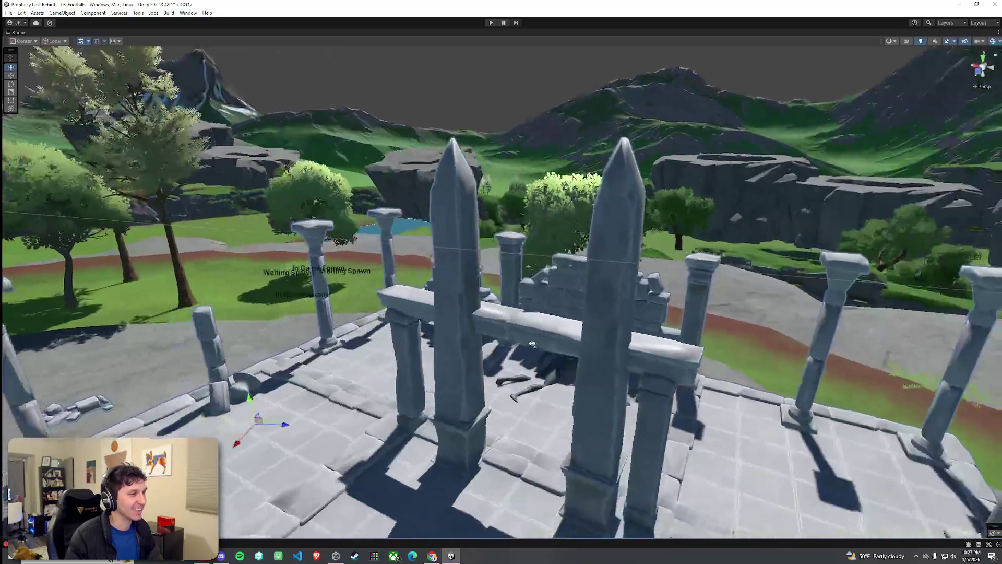
key("w")
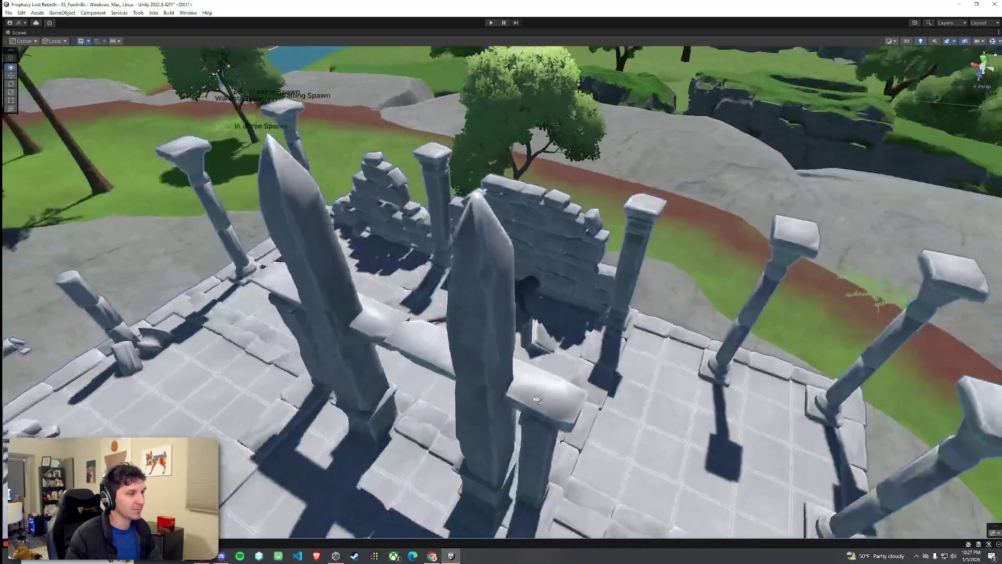
key("s")
left_click(525, 369)
left_click_drag(521, 346, 743, 428)
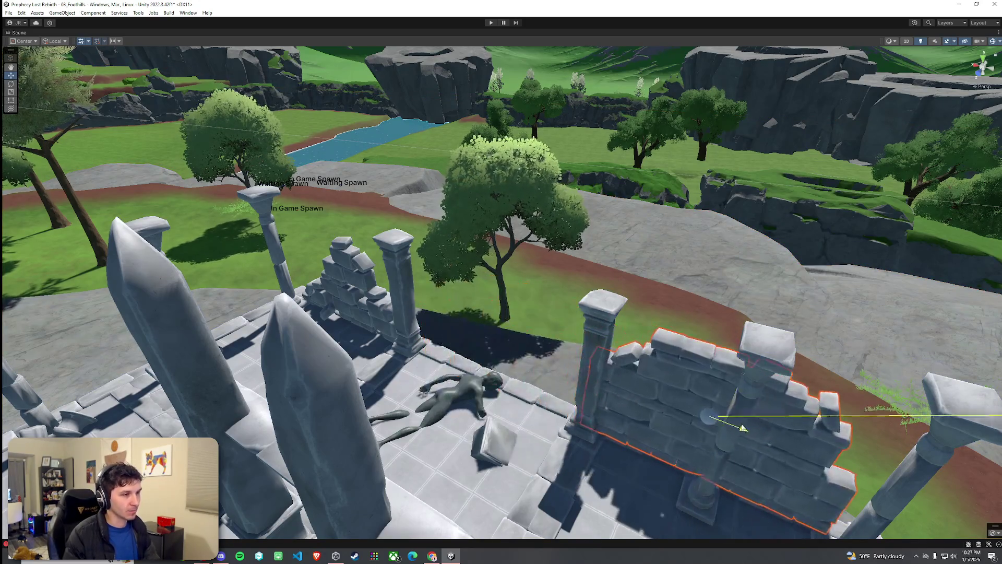
Move the rubble pile onto the fallen statue's midsection
key("w")
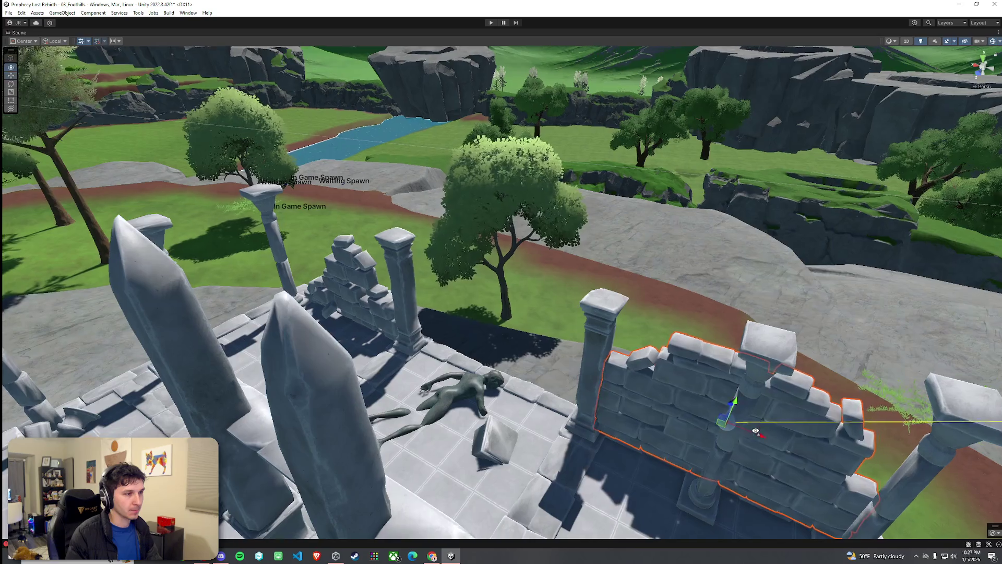
key("w")
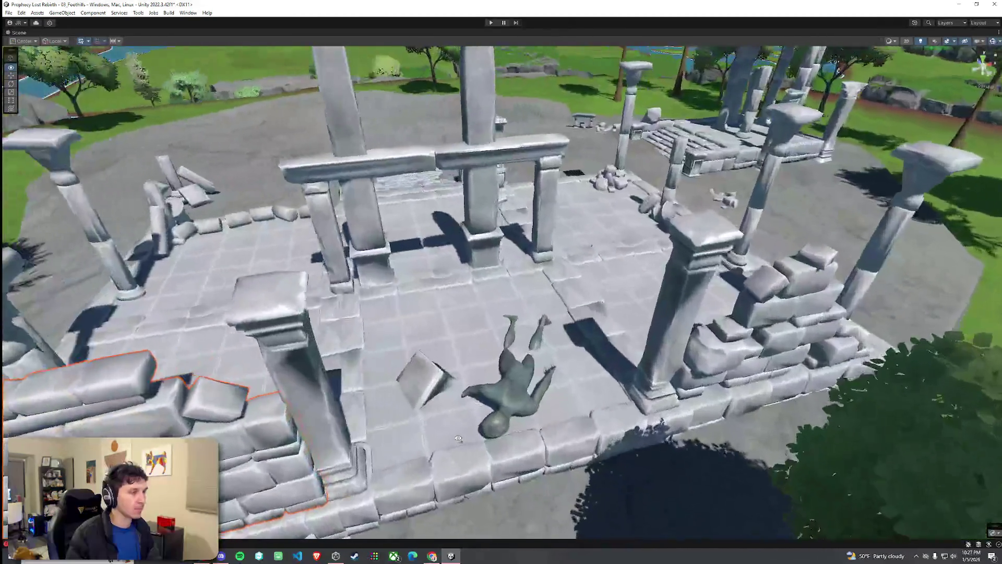
key("s")
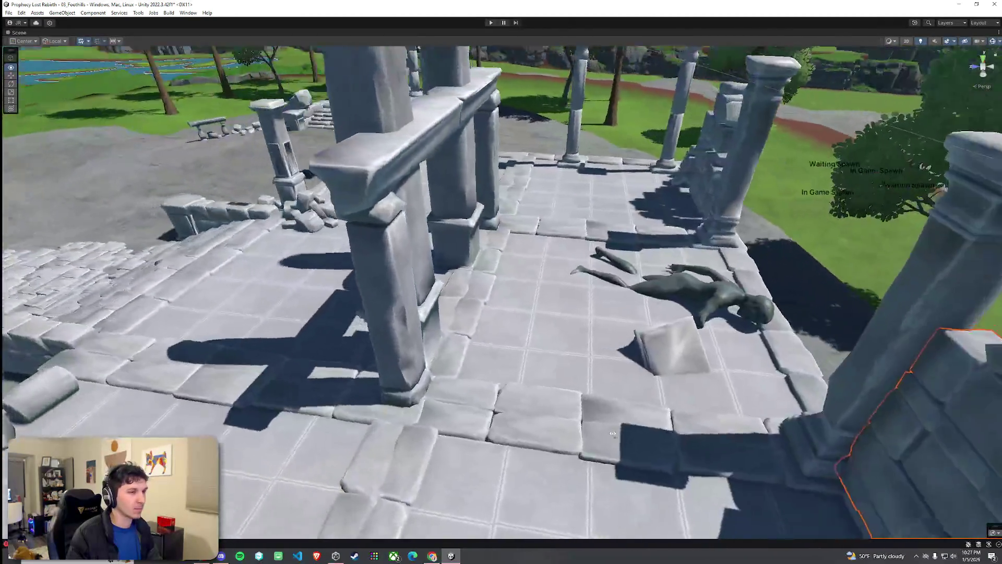
key("s")
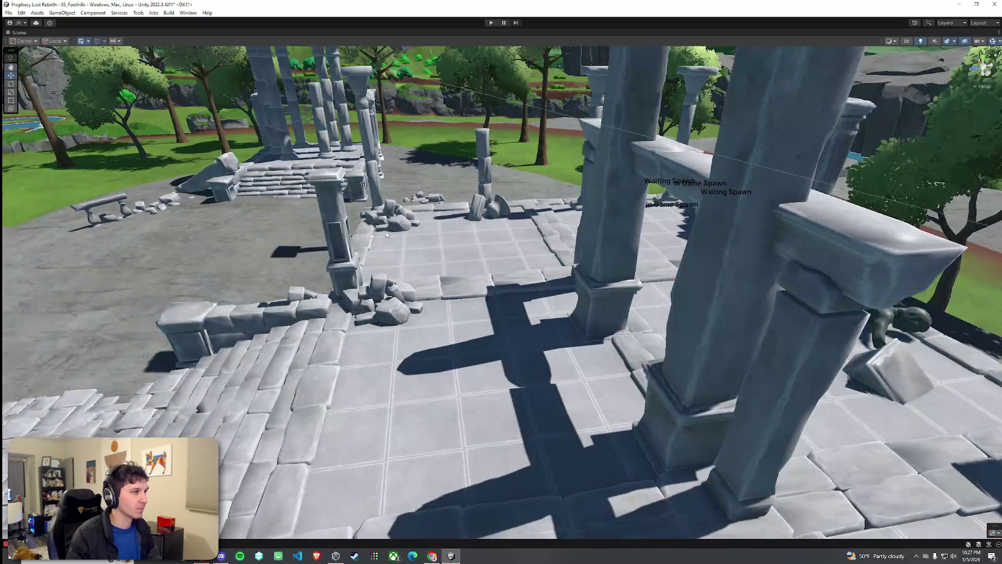
key("s")
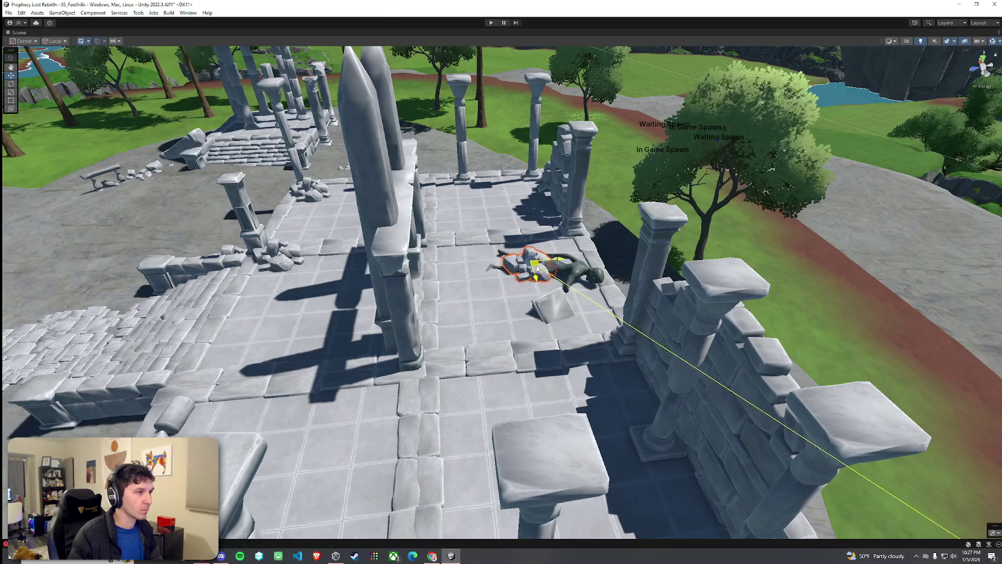
key("w")
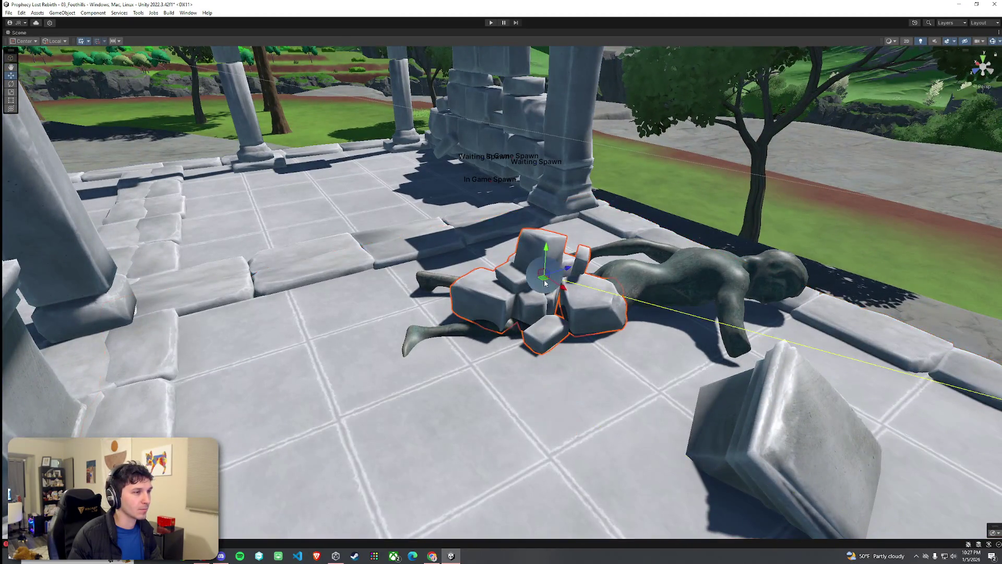
mouse_move(544, 282)
left_mouse_down()
mouse_move(510, 270)
mouse_move(537, 261)
mouse_move(520, 255)
mouse_move(624, 325)
left_mouse_up()
key("e")
Select the broken column rubble at the temple corner and frame it in a wide view
scroll(637, 334, "down", 5)
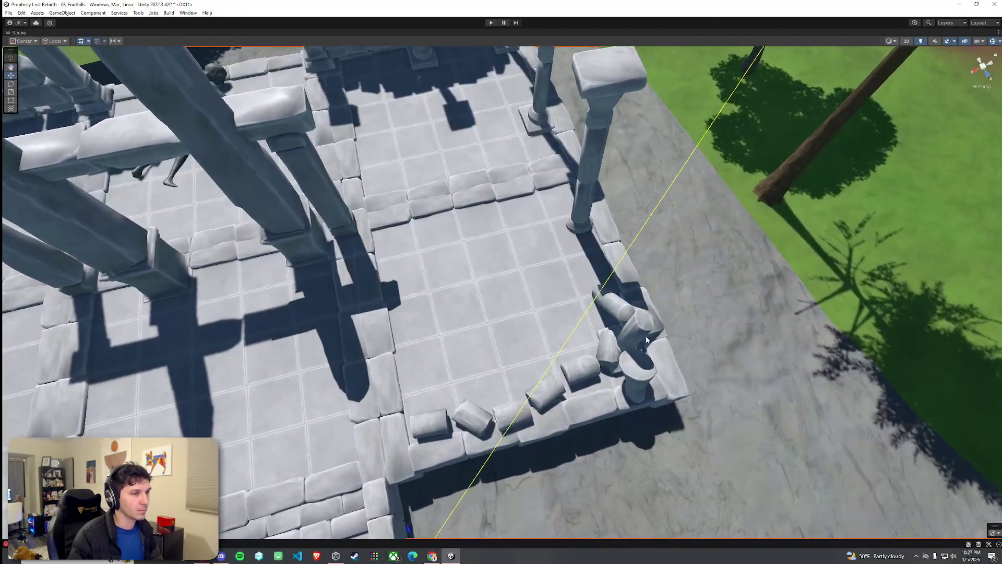
left_click(640, 337)
key("f")
mouse_move(640, 337)
left_mouse_down()
mouse_move(518, 270)
mouse_move(519, 258)
left_mouse_up()
scroll(519, 258, "up", 2)
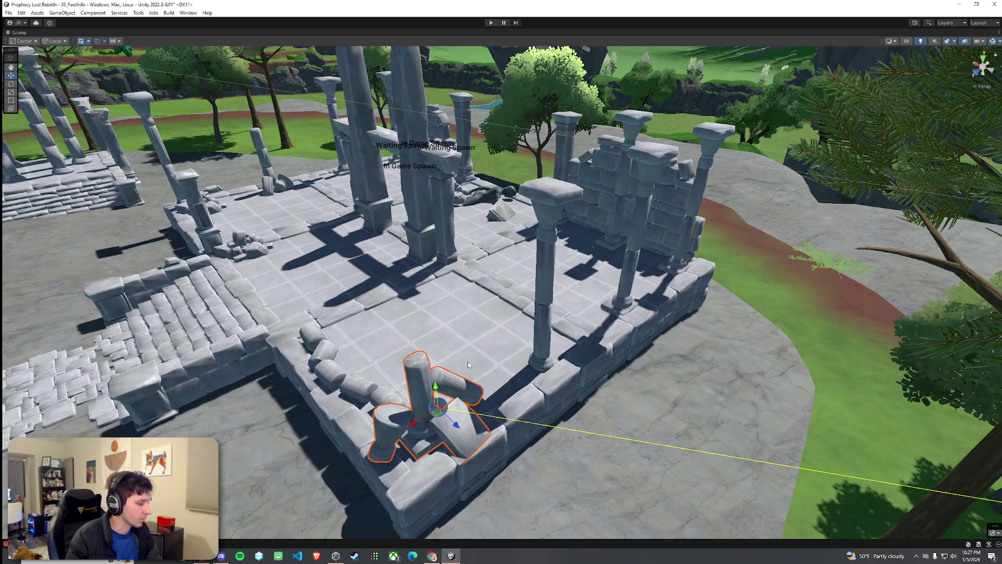
Move the corner rubble up beside the statue's column, rotate it, and nudge it against the column base
mouse_move(438, 408)
left_mouse_down()
mouse_move(489, 271)
mouse_move(536, 203)
left_mouse_up()
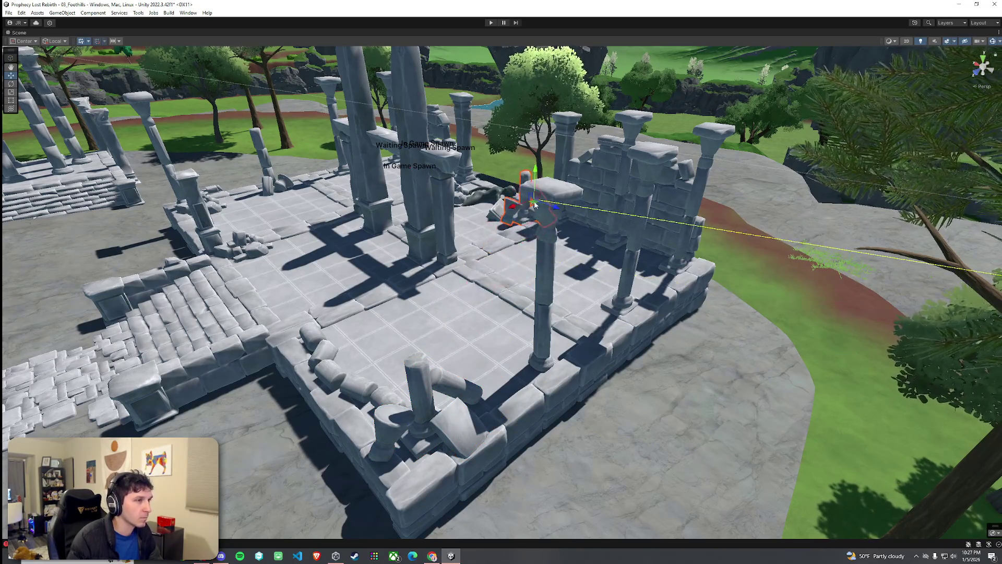
key("f")
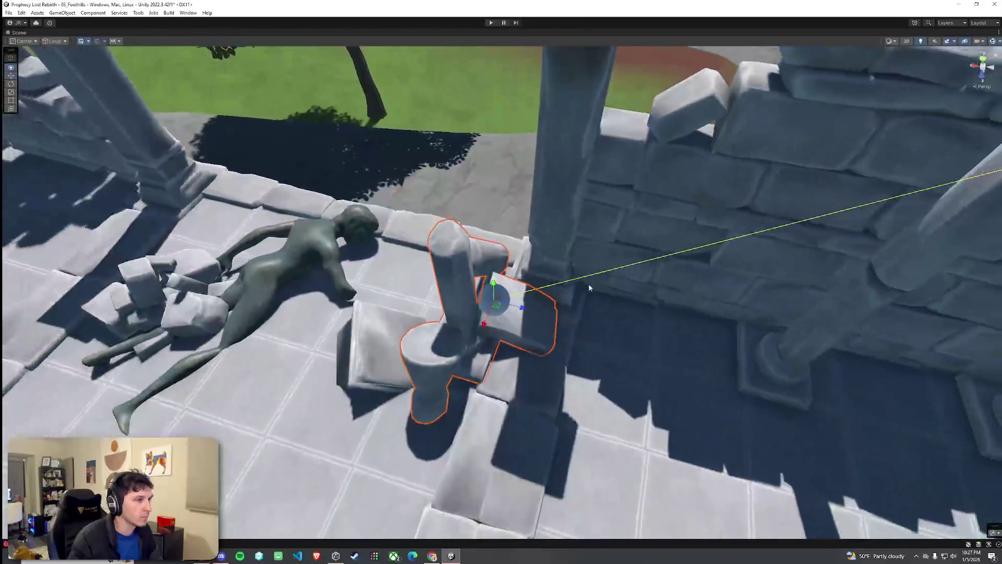
mouse_move(588, 285)
left_mouse_down()
mouse_move(572, 308)
mouse_move(632, 295)
left_mouse_up()
mouse_move(621, 249)
left_mouse_down()
mouse_move(579, 232)
mouse_move(545, 252)
mouse_move(484, 254)
left_mouse_up()
key("e")
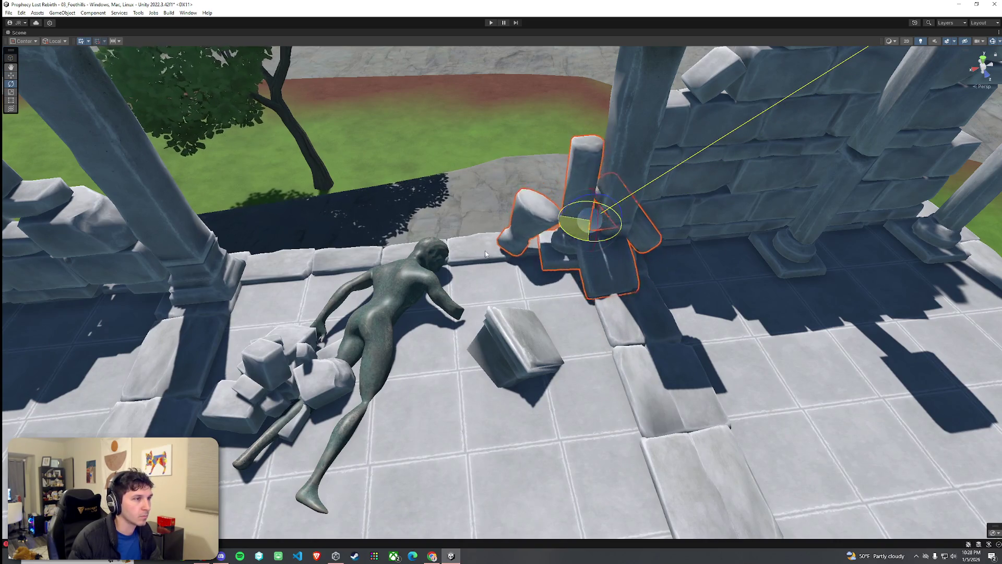
mouse_move(597, 220)
left_mouse_down()
mouse_move(533, 226)
mouse_move(545, 222)
left_mouse_up()
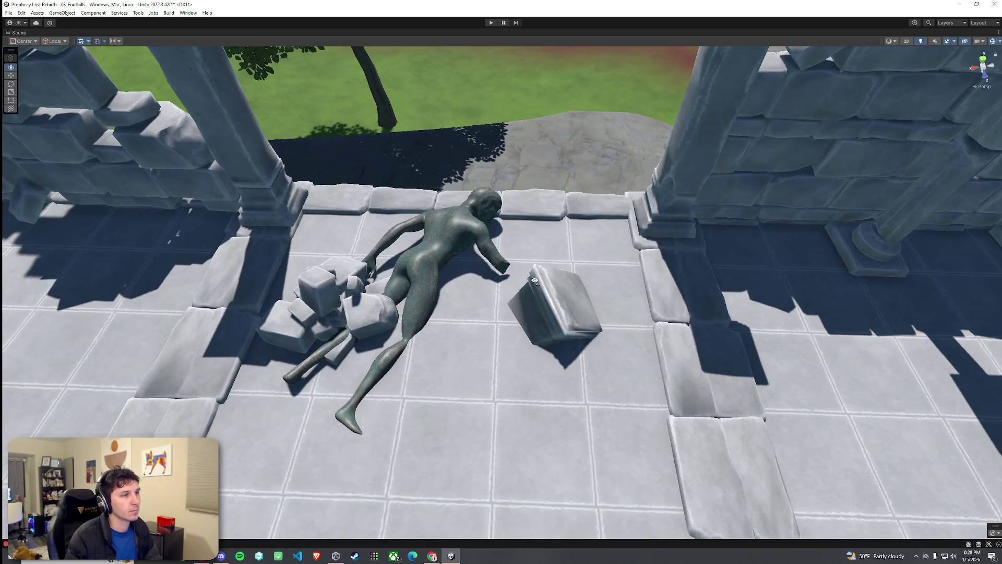
left_click(622, 281)
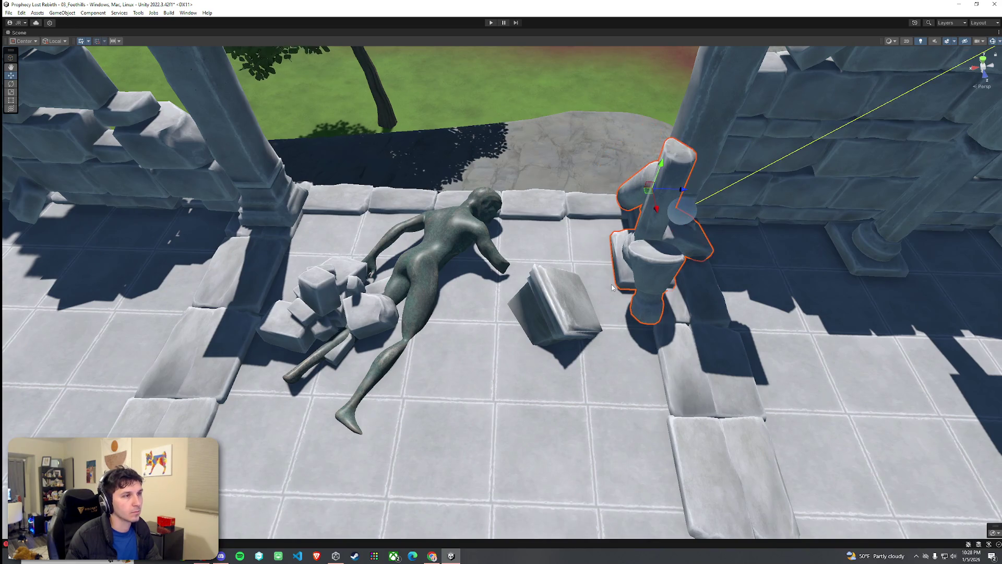
mouse_move(622, 298)
left_mouse_down()
mouse_move(687, 224)
mouse_move(792, 261)
mouse_move(299, 170)
mouse_move(464, 165)
mouse_move(680, 213)
left_mouse_up()
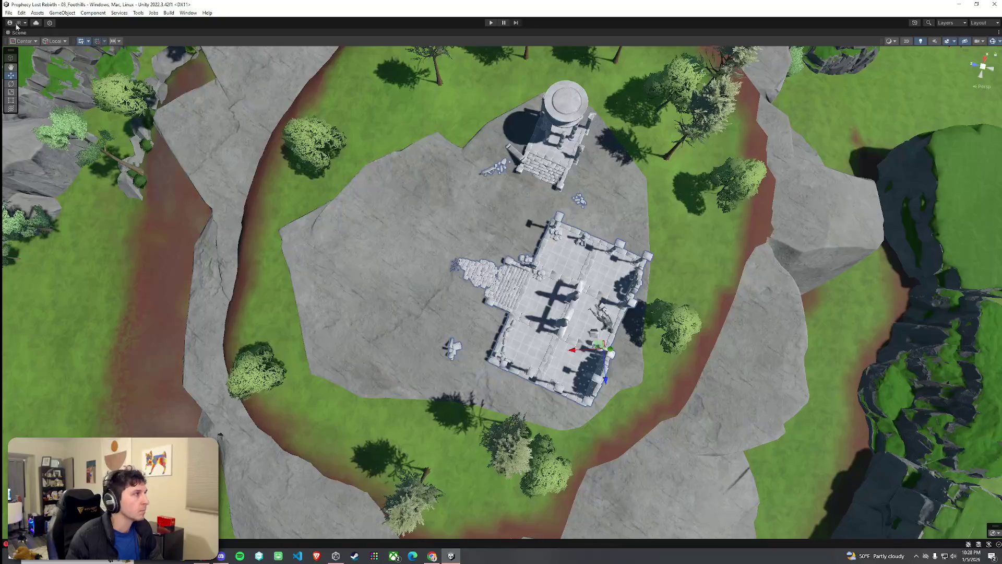
Review the plateau from an angled view, then un-maximize the Scene view to bring back the panels
mouse_move(76, 82)
left_mouse_down()
mouse_move(705, 192)
mouse_move(596, 109)
left_mouse_up()
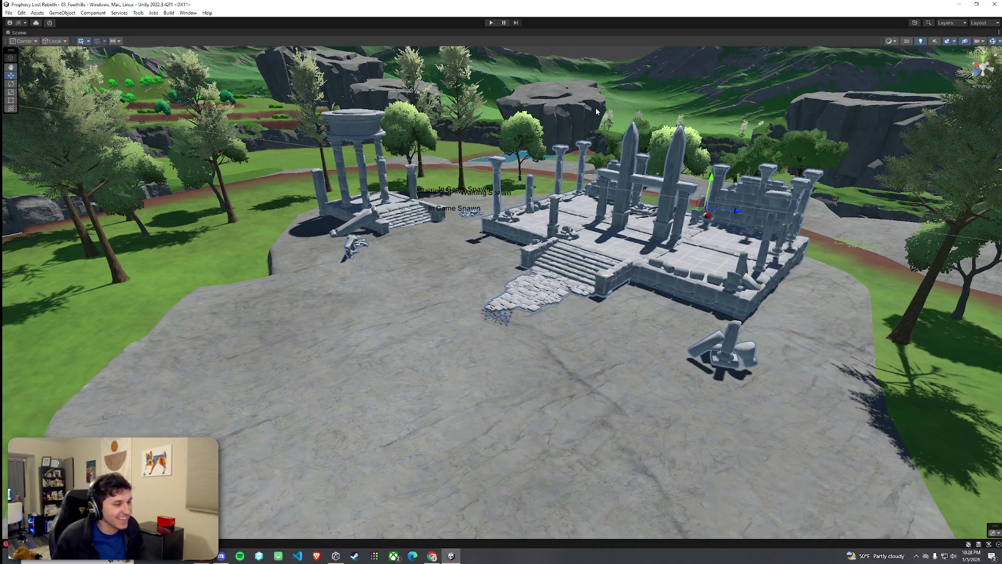
scroll(596, 107, "up", 5)
mouse_move(597, 108)
left_mouse_down()
mouse_move(600, 190)
mouse_move(752, 196)
mouse_move(776, 274)
mouse_move(771, 208)
mouse_move(990, 280)
mouse_move(16, 183)
mouse_move(40, 152)
mouse_move(313, 257)
mouse_move(30, 195)
left_mouse_up()
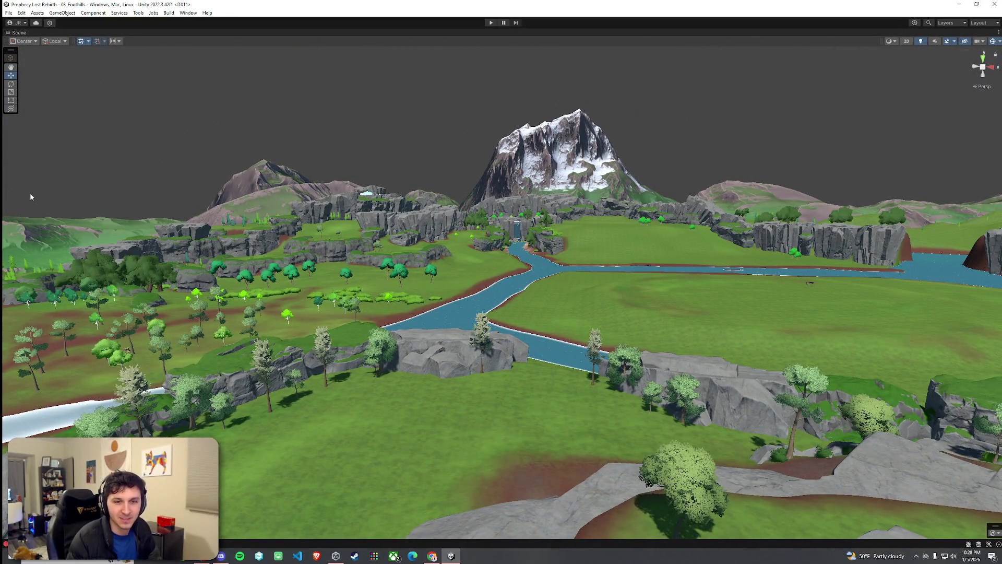
right_click(16, 31)
left_click(24, 37)
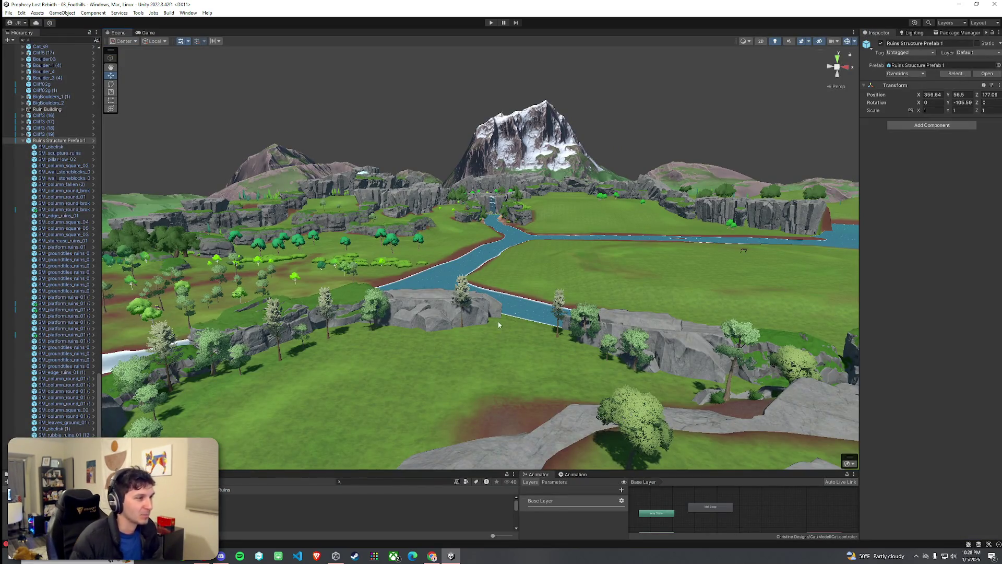
Select several ruined ground tile pieces near the temple stairs
mouse_move(472, 326)
left_mouse_down()
mouse_move(447, 320)
mouse_move(651, 393)
mouse_move(725, 370)
mouse_move(648, 373)
left_mouse_up()
left_click(570, 375)
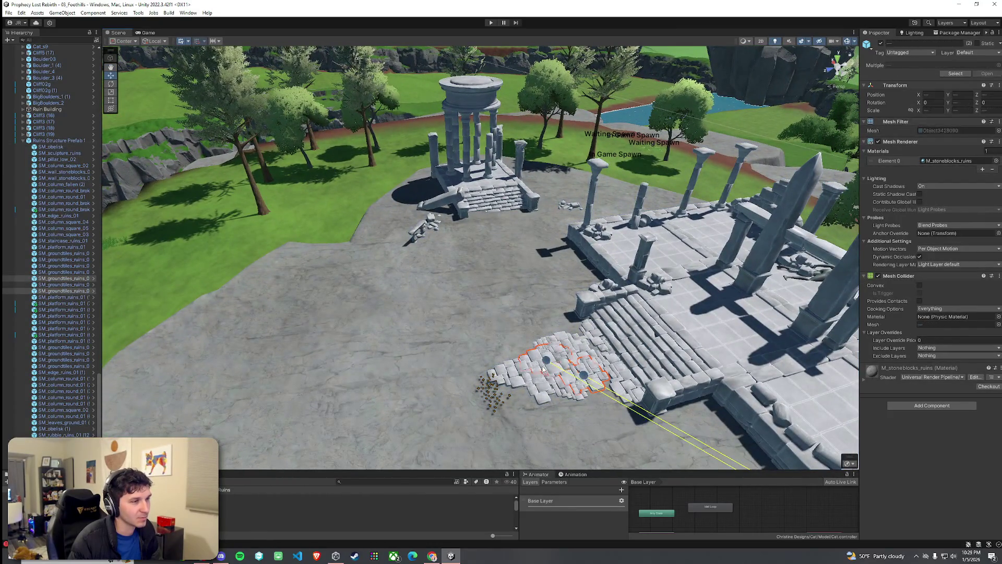
left_click(557, 367, "ctrl")
left_click_drag(557, 367, 555, 381)
left_click_drag(604, 391, 779, 385)
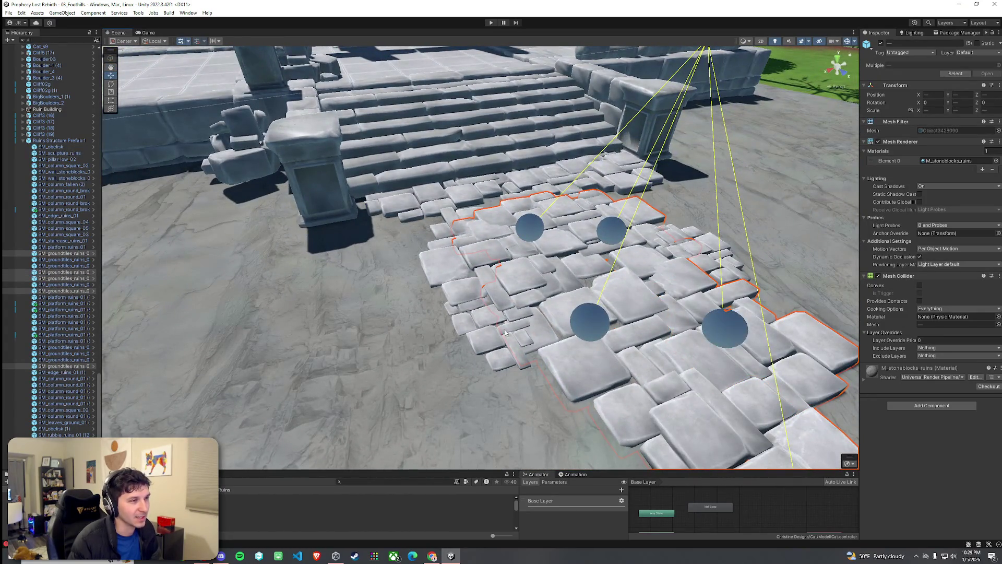
left_click_drag(548, 350, 649, 286)
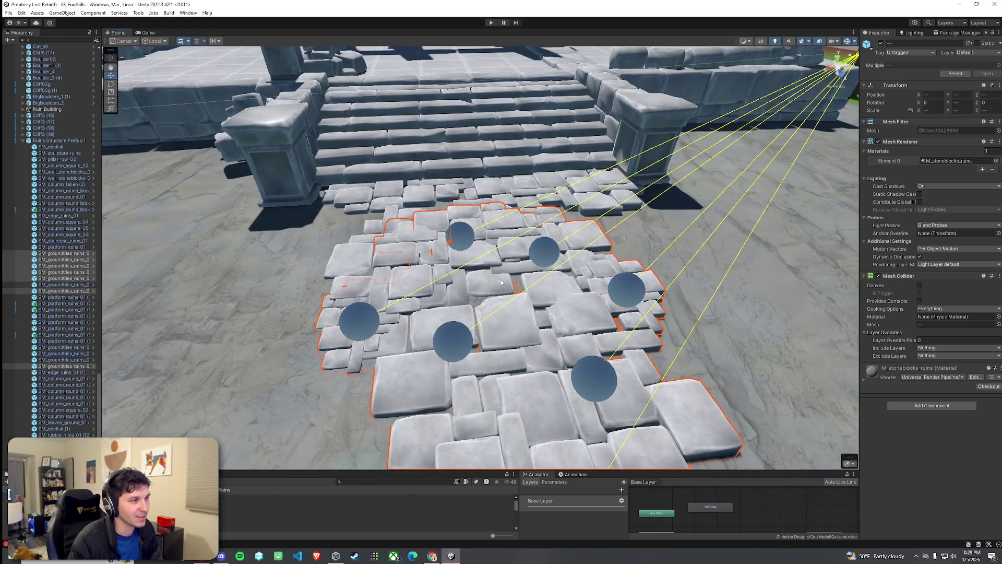
left_click_drag(349, 267, 445, 301)
scroll(445, 300, "down", 10)
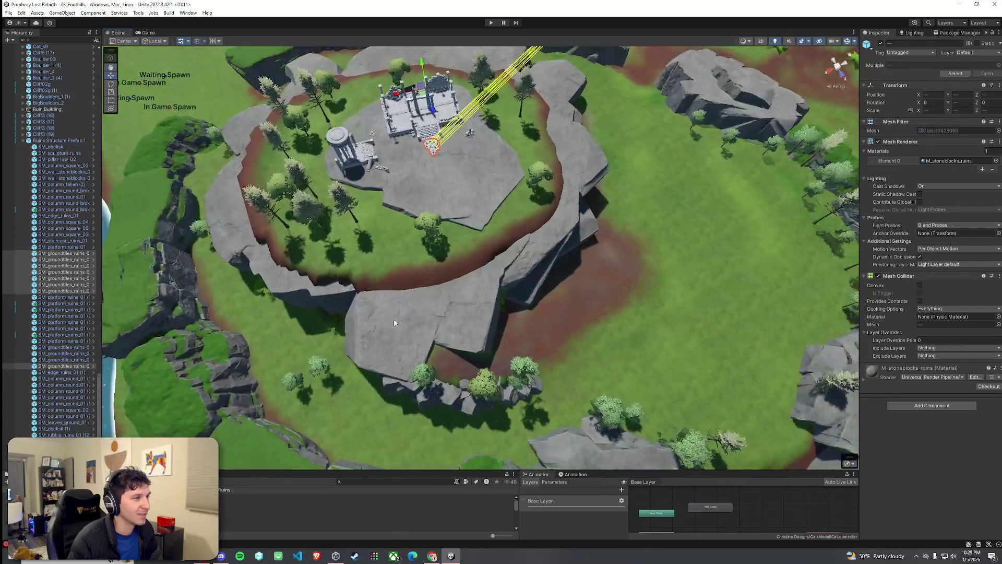
left_click(465, 254, "shift")
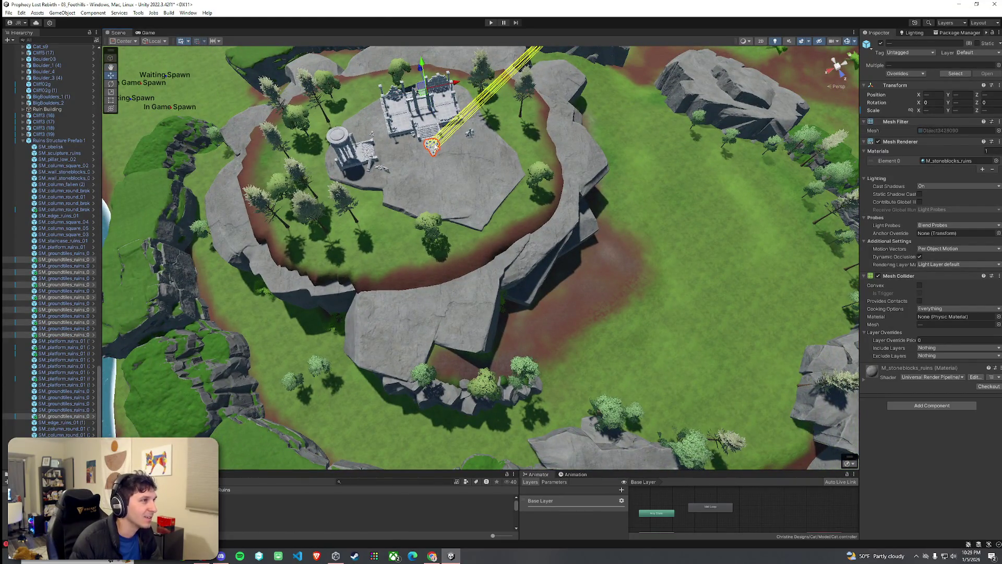
Sink the selected tiles lower, move the cluster toward the stairs, and clear the selection
mouse_move(427, 113)
left_mouse_down()
mouse_move(426, 270)
mouse_move(361, 315)
mouse_move(442, 263)
mouse_move(363, 170)
left_mouse_up()
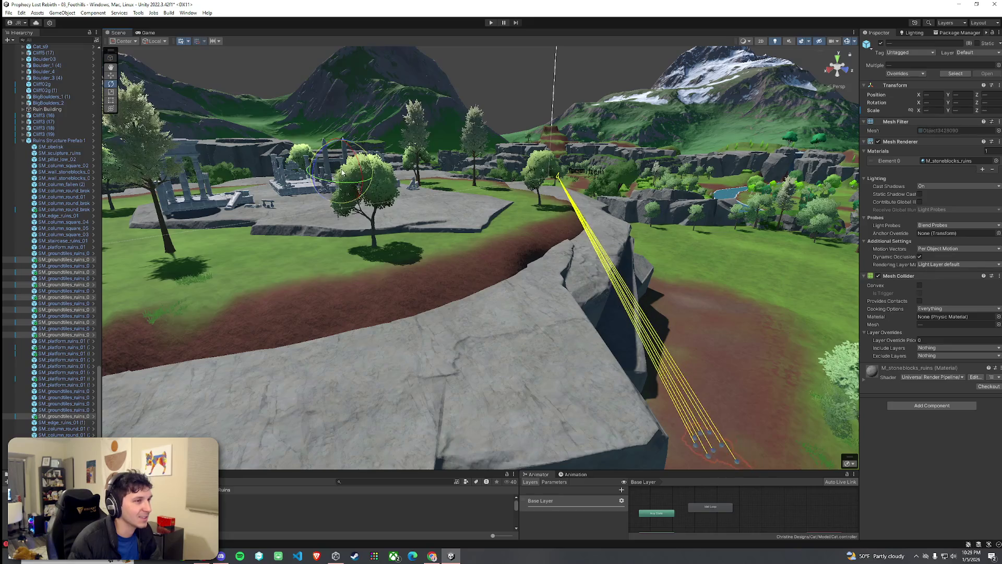
mouse_move(340, 171)
left_mouse_down()
mouse_move(358, 231)
mouse_move(146, 186)
mouse_move(113, 198)
mouse_move(472, 252)
mouse_move(692, 269)
mouse_move(655, 277)
mouse_move(563, 206)
mouse_move(547, 258)
left_mouse_up()
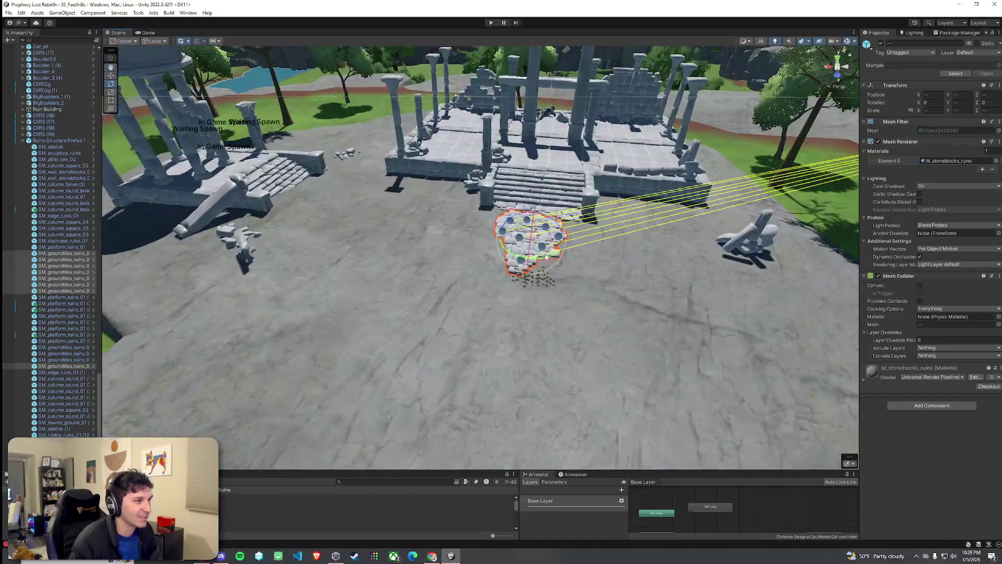
mouse_move(377, 237)
left_mouse_down()
mouse_move(326, 213)
mouse_move(317, 160)
mouse_move(365, 173)
mouse_move(358, 233)
mouse_move(459, 218)
left_mouse_up()
left_click(303, 189)
Move two single tile pieces, including piece (21), to the right and shift three tile clusters left
left_click(335, 187)
left_click_drag(335, 187, 597, 189)
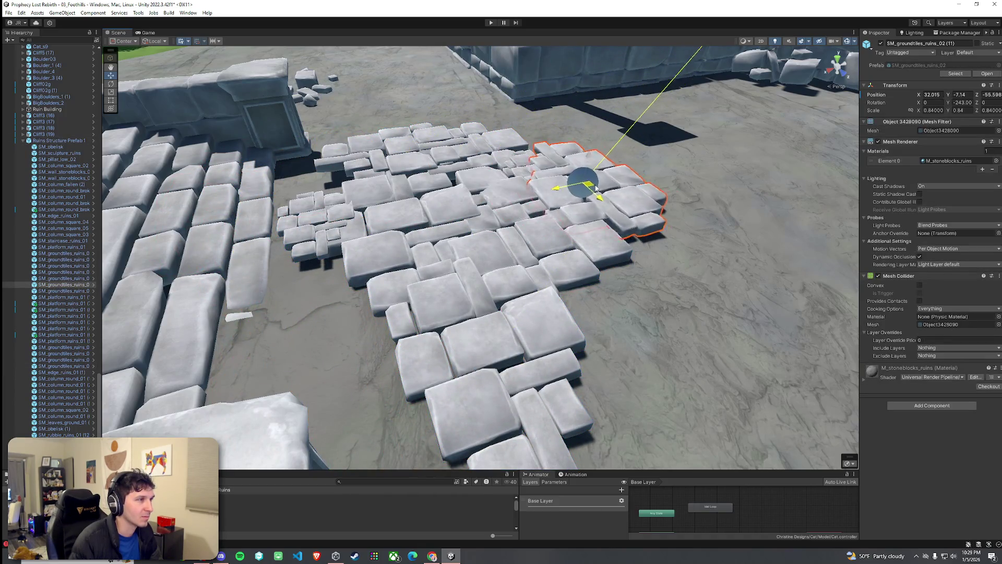
left_click(301, 215)
left_click_drag(322, 228, 720, 261)
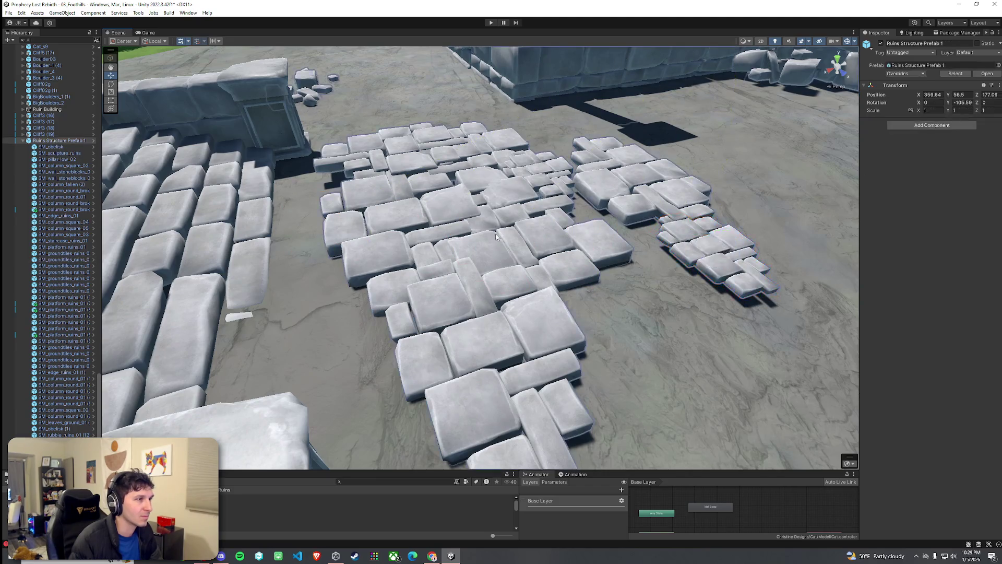
left_click(472, 263)
left_click(436, 231, "shift")
left_click(520, 227, "shift")
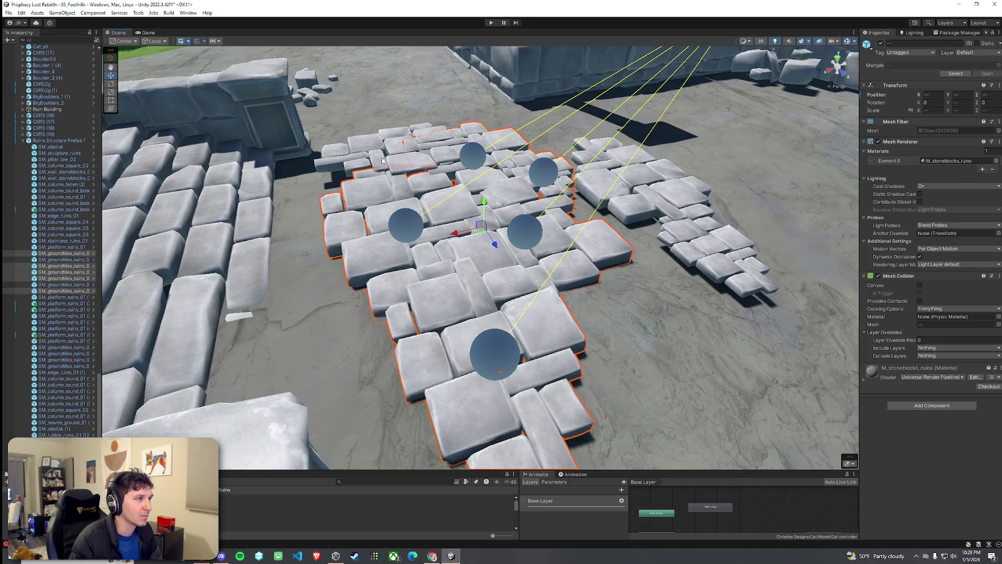
left_click_drag(476, 219, 379, 224)
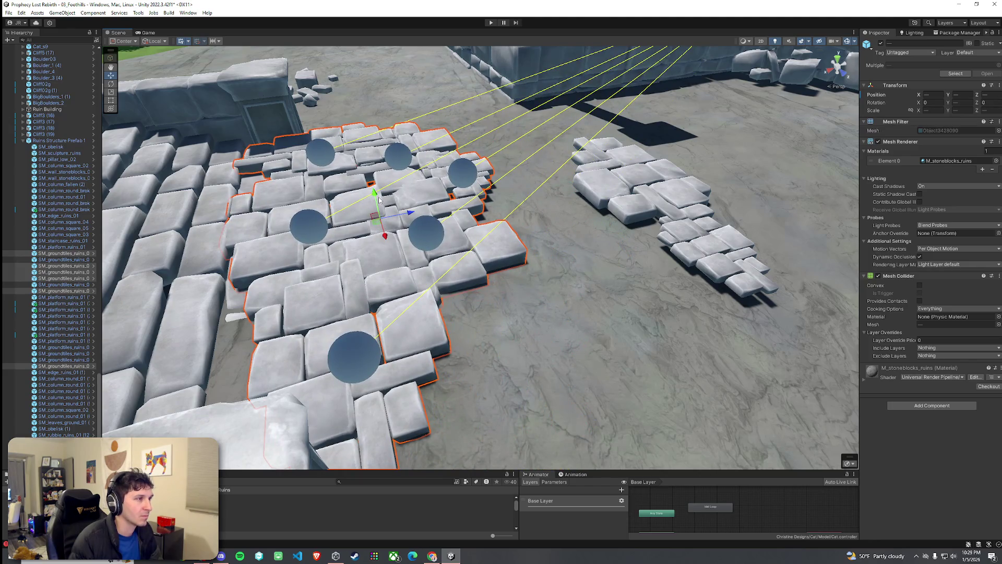
Undo and redo the tile moves to compare the earlier and later arrangements
key("Escape")
key("ctrl+z")
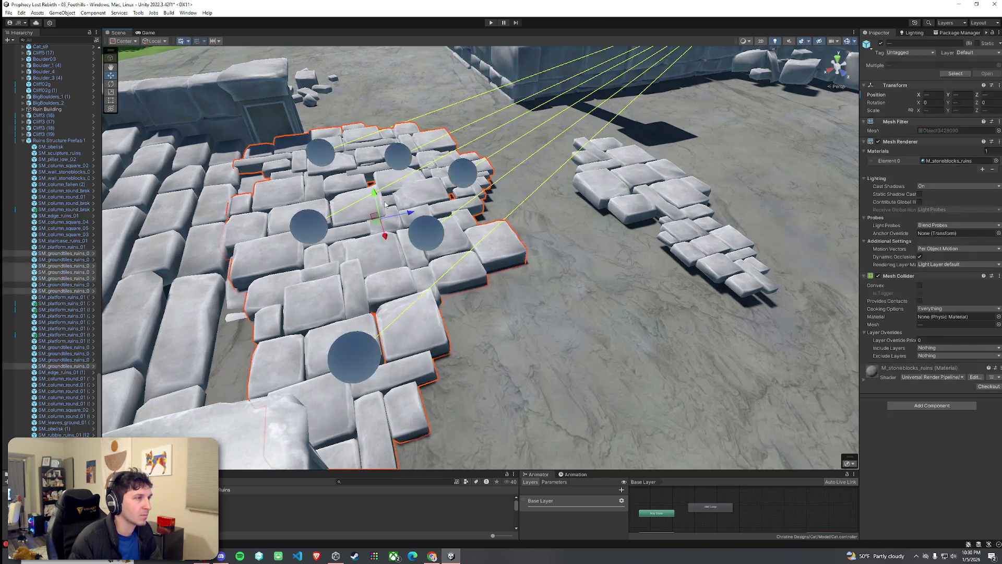
key("ctrl+z")
key("ctrl+z")
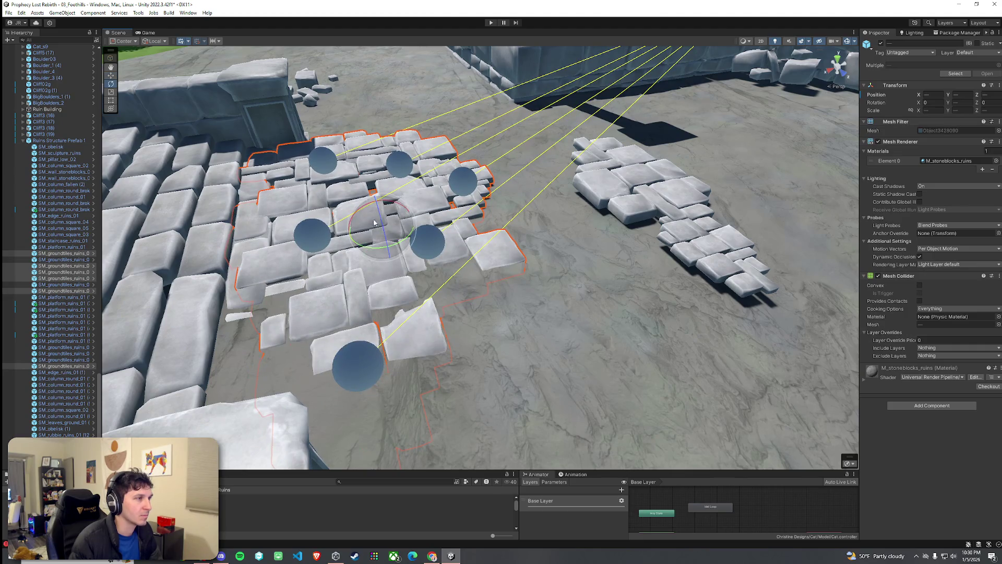
key("ctrl+z")
key("ctrl+z")
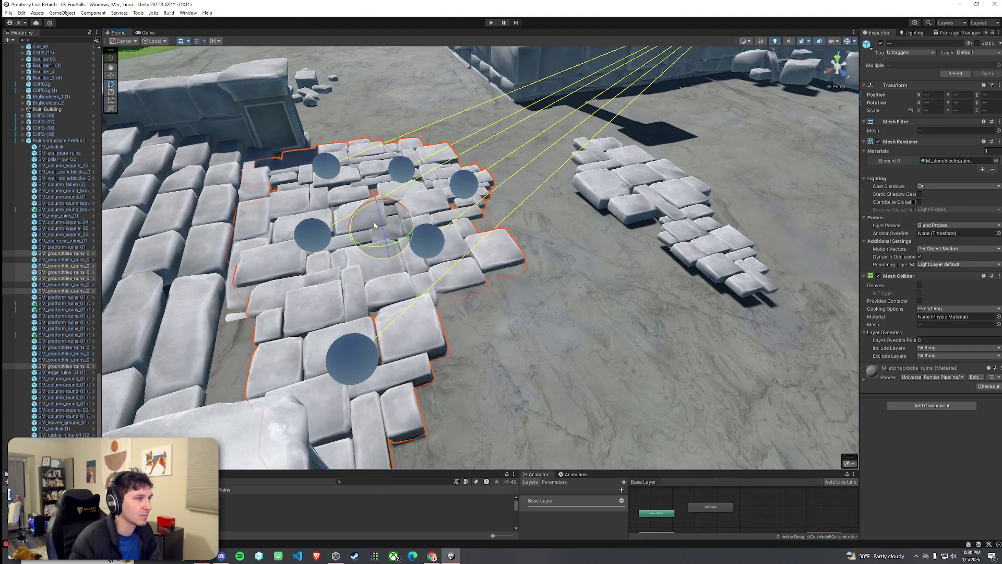
key("ctrl+z")
key("ctrl+z")
key("ctrl+z")
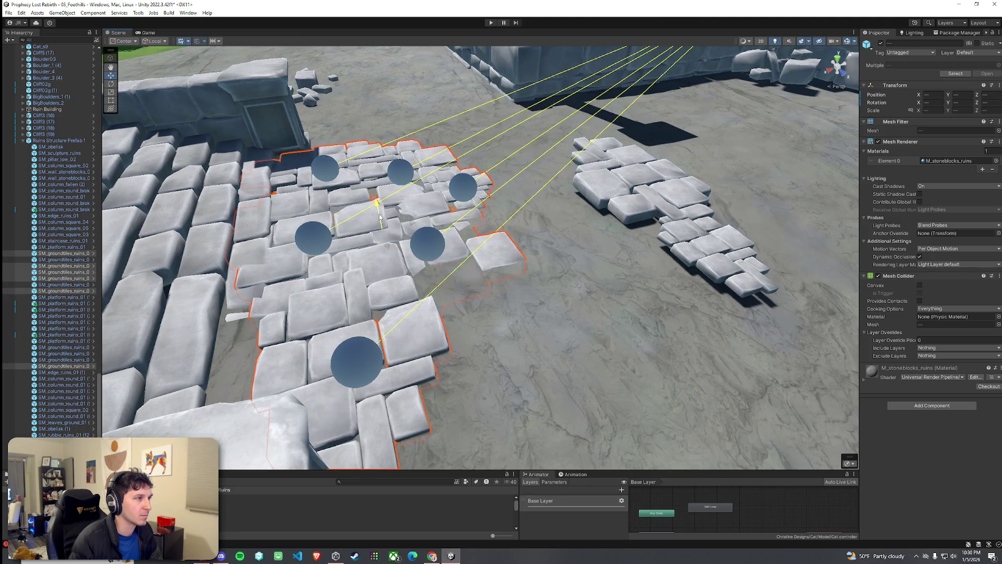
mouse_move(379, 215)
left_mouse_down()
mouse_move(88, 135)
mouse_move(158, 153)
mouse_move(351, 238)
left_mouse_up()
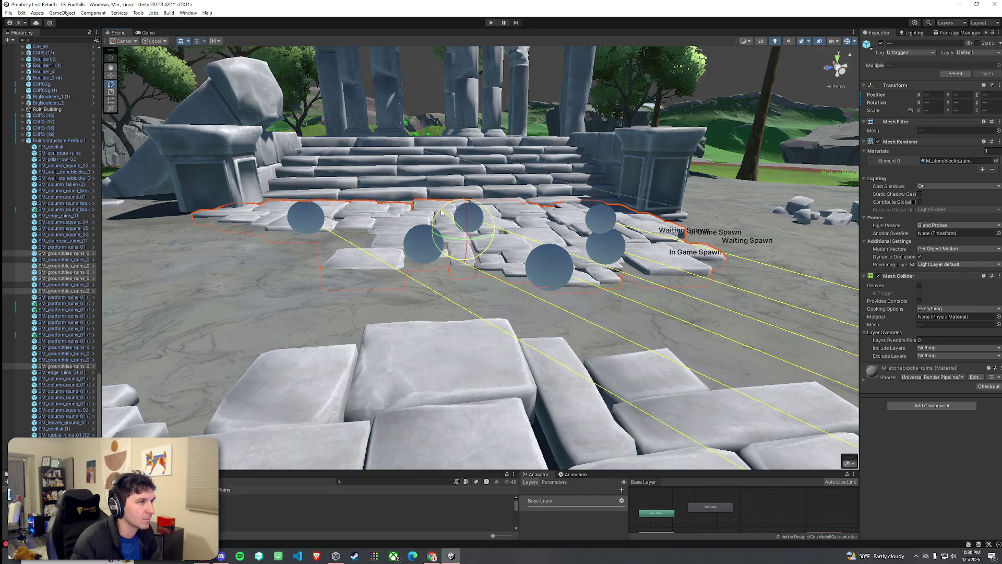
mouse_move(603, 223)
left_mouse_down()
mouse_move(595, 235)
mouse_move(606, 245)
left_mouse_up()
Move two small tile groups beside the stairs and lower them into the ground
left_click(606, 245)
left_click(567, 316, "shift")
left_click_drag(567, 316, 525, 288)
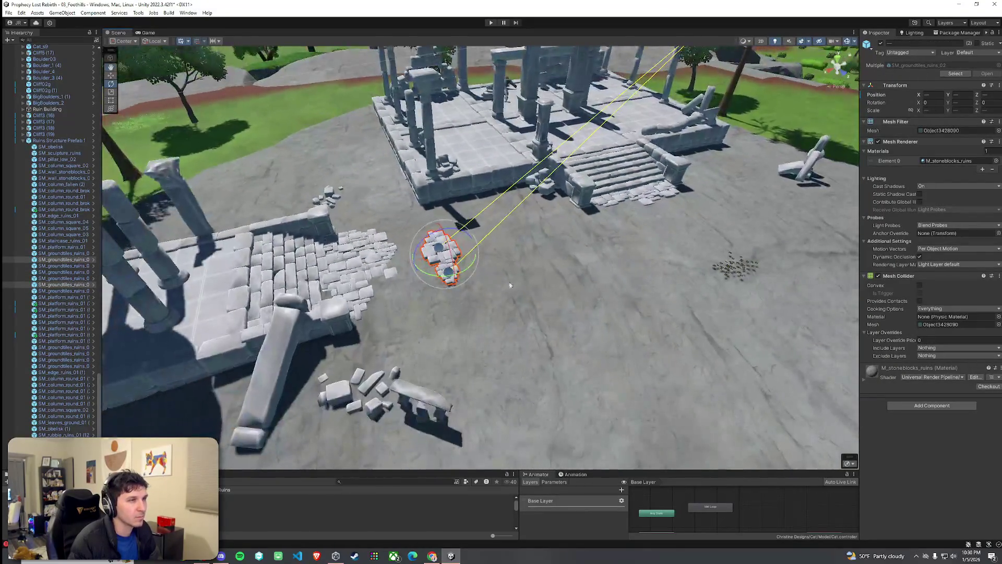
left_click_drag(443, 267, 634, 220)
key("e")
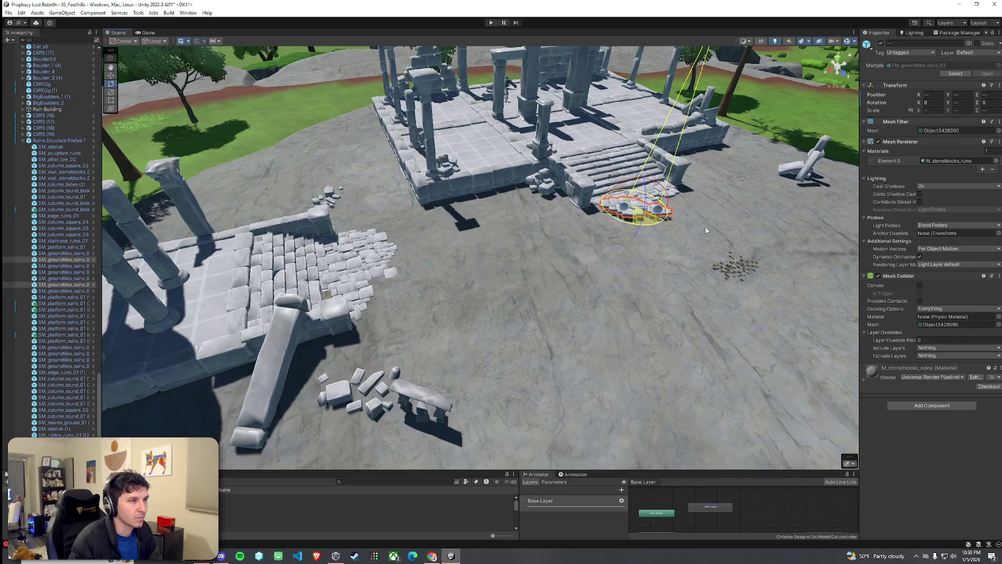
key("w")
key("f")
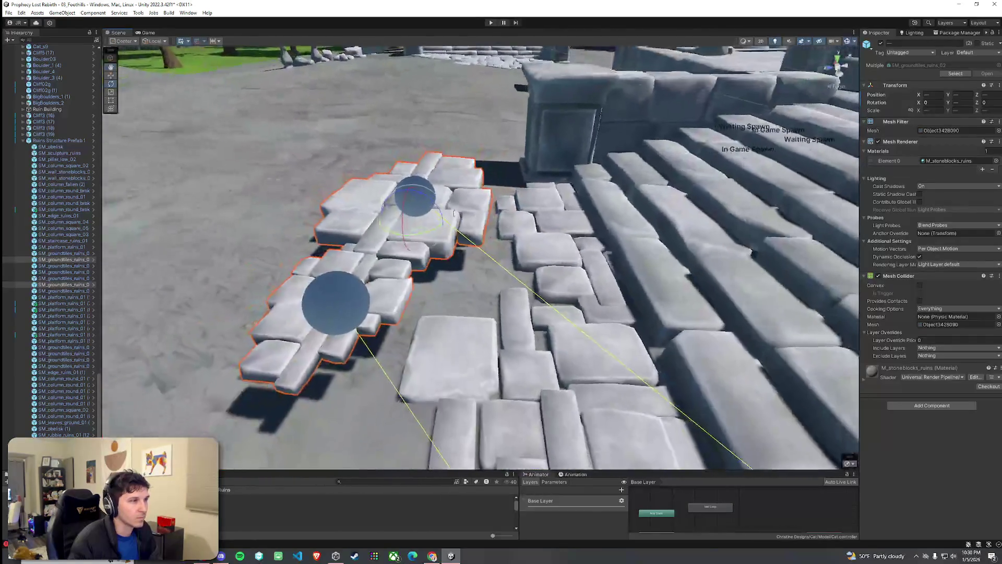
mouse_move(408, 201)
left_mouse_down()
mouse_move(411, 231)
mouse_move(387, 235)
left_mouse_up()
Rotate tile group SM_groundtiles_ruins_02 (11) and slide tile group (21) to a new spot
left_click(445, 223)
left_click(387, 235)
left_click(386, 235)
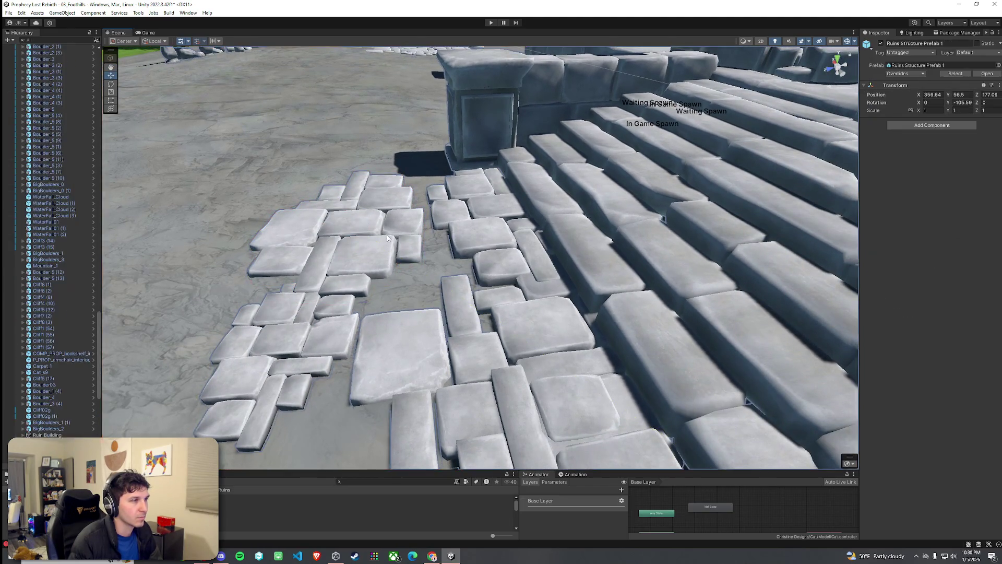
left_click(387, 235)
key("e")
left_click_drag(378, 234, 374, 262)
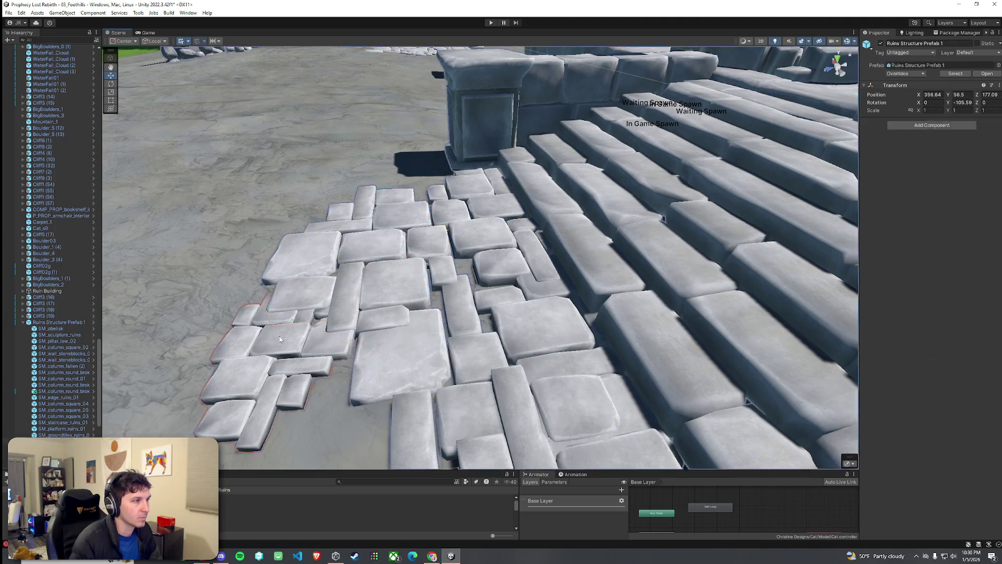
left_click(280, 337)
key("f")
mouse_move(439, 342)
left_mouse_down()
mouse_move(504, 272)
mouse_move(529, 262)
left_mouse_up()
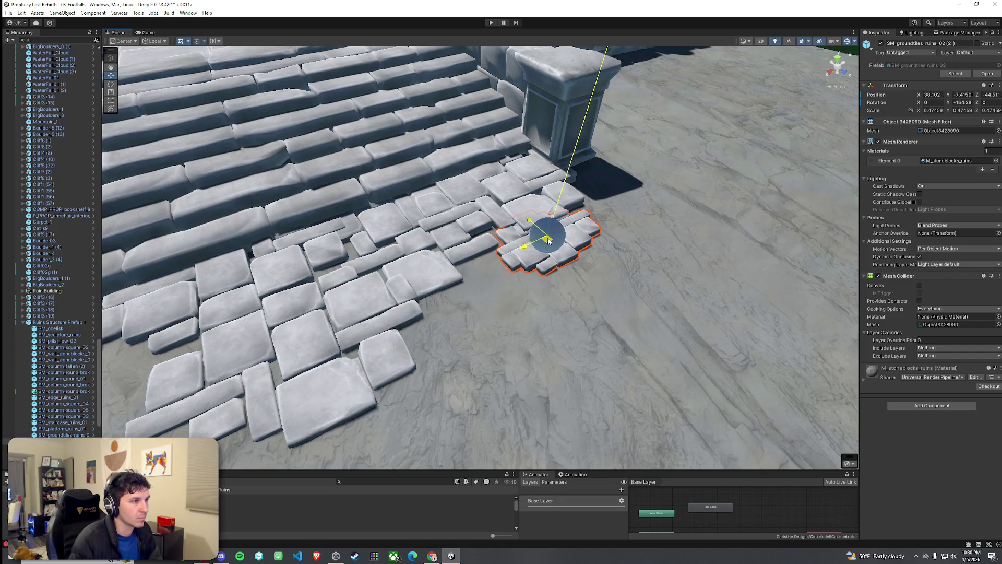
Review the whole ruins from an overview and save the 03_Foothills scene
left_click(552, 241)
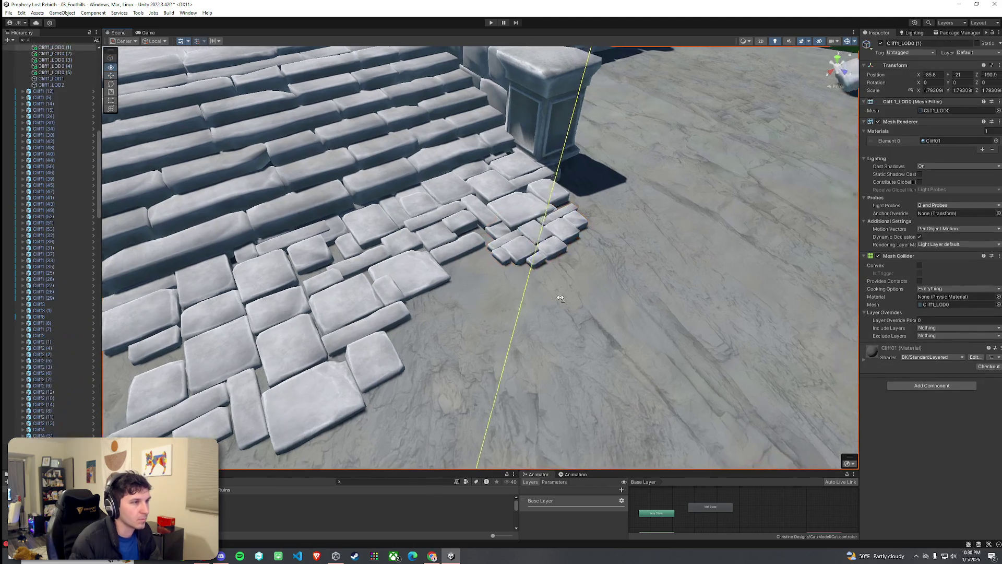
mouse_move(447, 211)
left_mouse_down()
mouse_move(500, 271)
mouse_move(516, 275)
mouse_move(500, 243)
left_mouse_up()
left_click(507, 186)
left_click(507, 187)
mouse_move(507, 187)
left_mouse_down()
mouse_move(439, 224)
mouse_move(453, 220)
mouse_move(459, 248)
mouse_move(453, 311)
mouse_move(411, 238)
left_mouse_up()
left_click(8, 12)
left_click(31, 51)
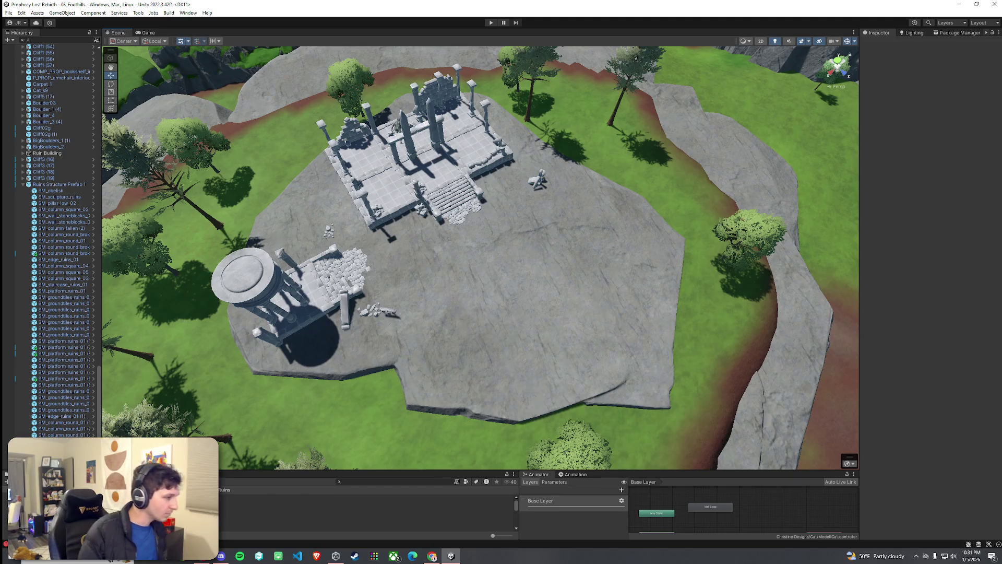
Open DEMO Ruins 02 from Demo Scenes, then enlarge the Project panel and open the Scenes folder
left_click(313, 503)
left_click(313, 497)
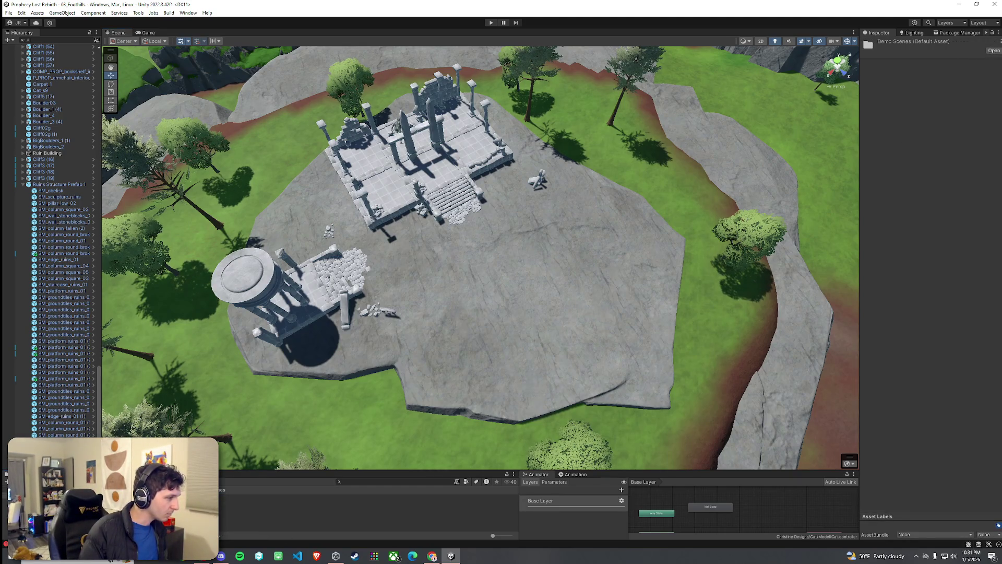
left_click(314, 510)
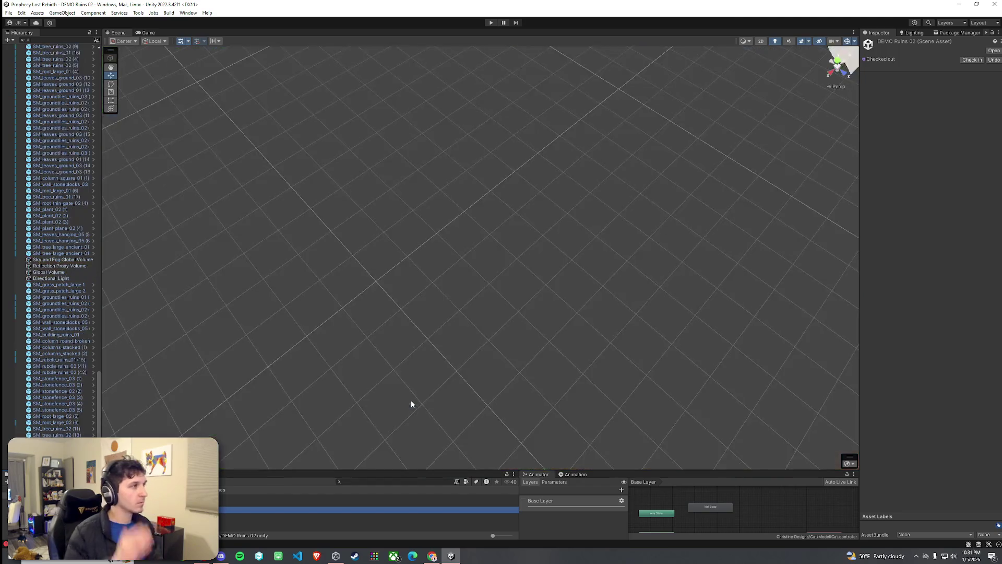
double_click(57, 229)
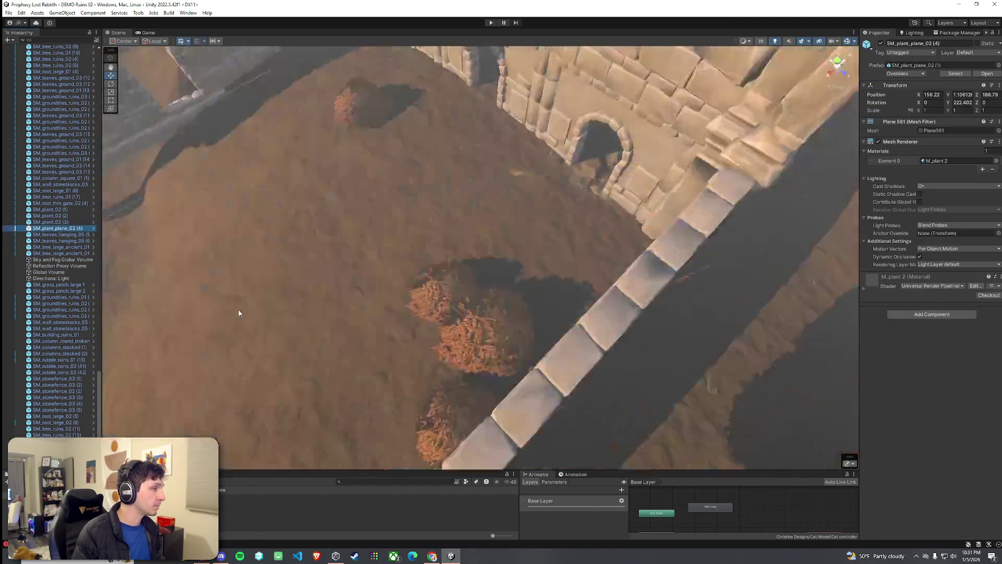
scroll(438, 295, "down", 10)
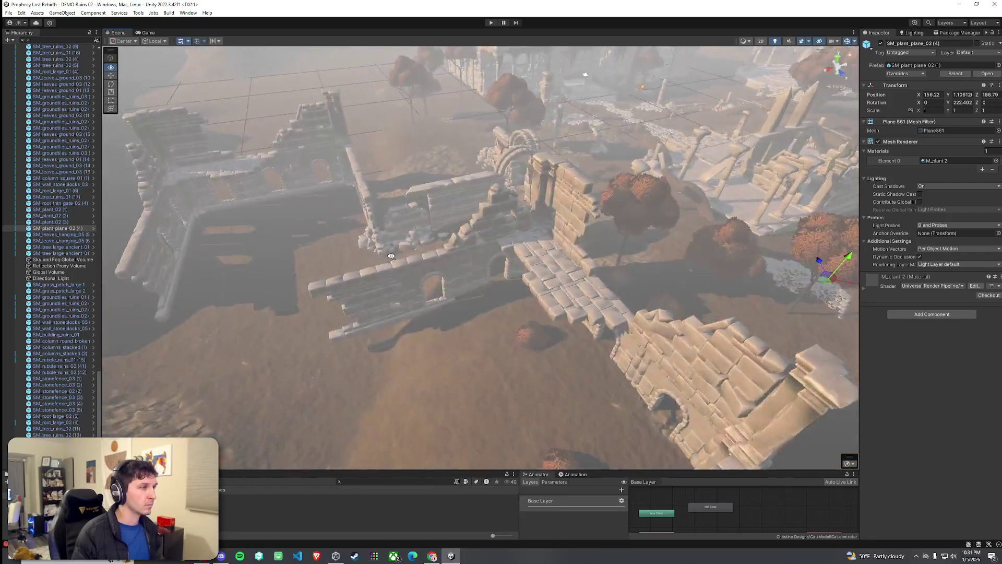
left_click_drag(392, 256, 172, 249)
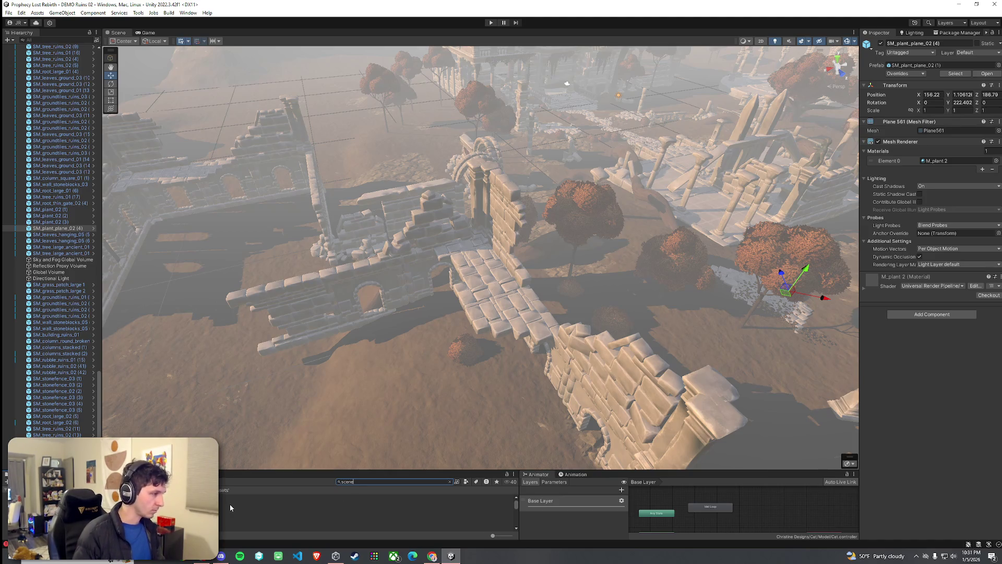
left_click_drag(365, 469, 366, 416)
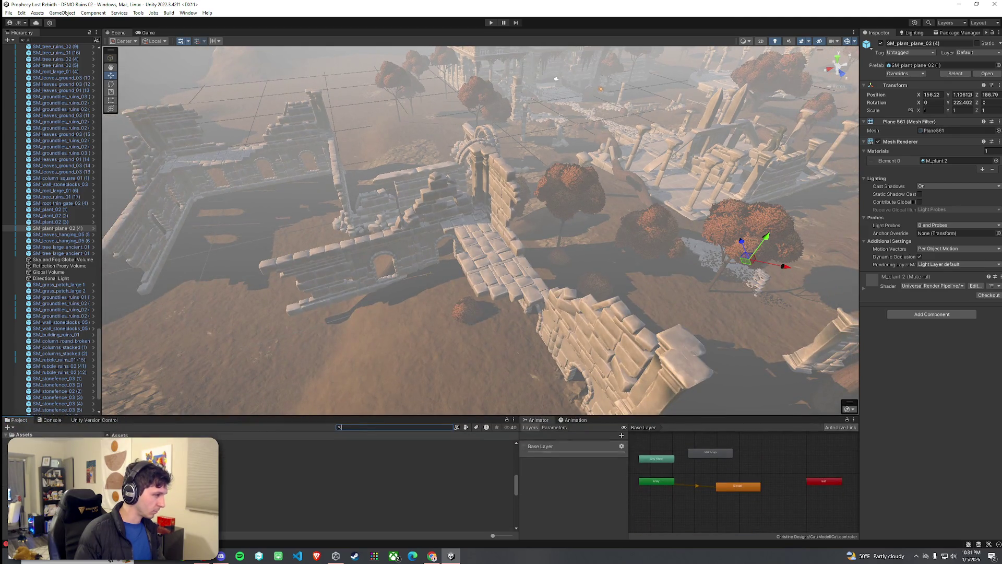
double_click(261, 492)
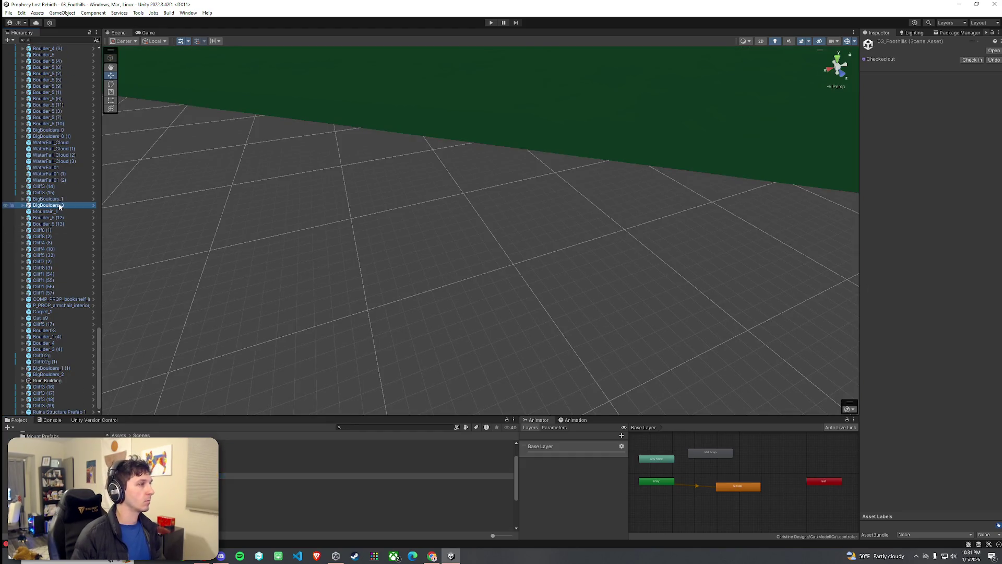
Fly to the hilltop plateau and nudge Ruins Structure Prefab 1 slightly
double_click(59, 205)
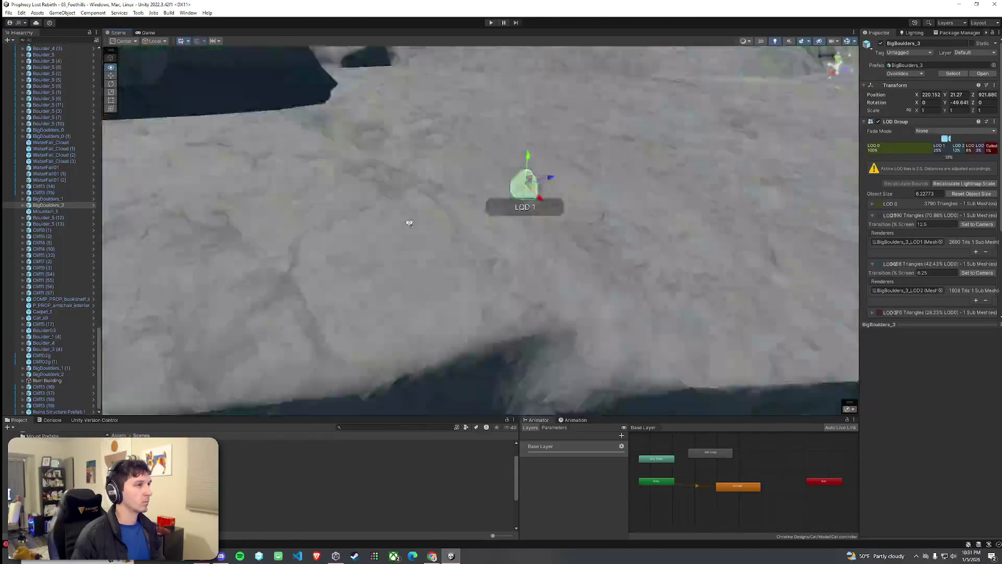
scroll(410, 224, "down", 10)
mouse_move(431, 210)
left_mouse_down()
mouse_move(408, 157)
mouse_move(89, 193)
mouse_move(104, 330)
mouse_move(241, 283)
left_mouse_up()
key("w")
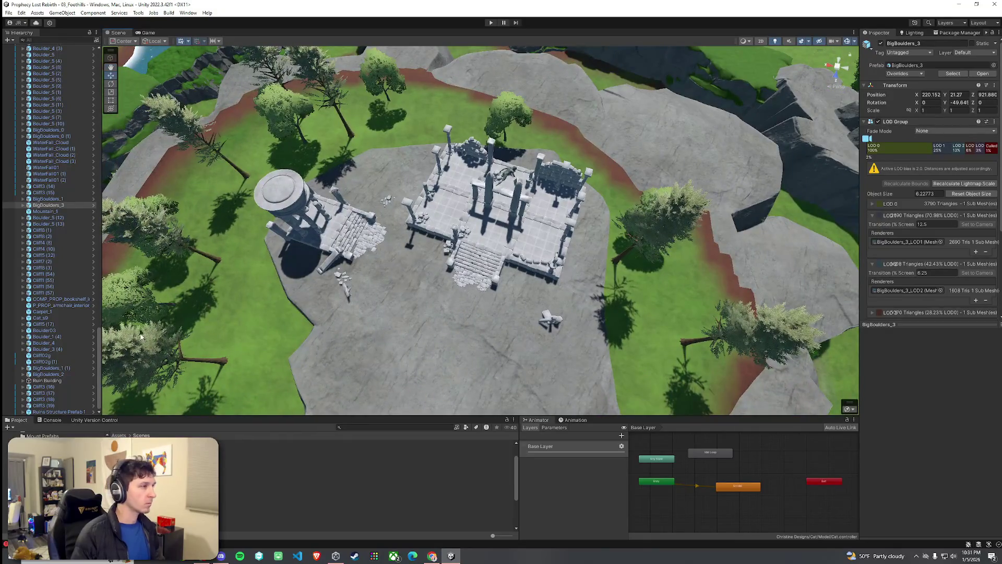
left_click(70, 412)
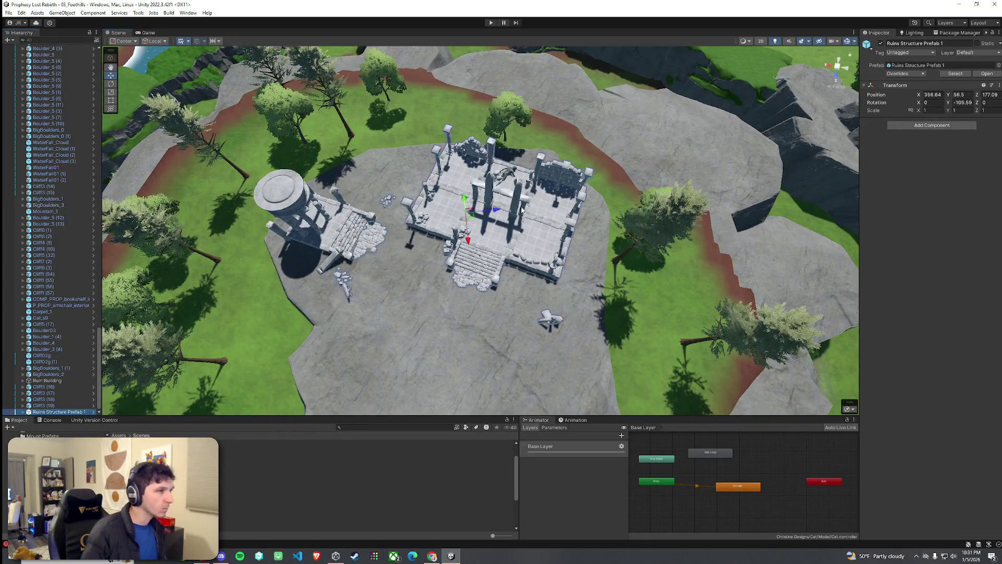
left_click_drag(470, 220, 487, 208)
Click through the overlapping ruin platform pieces and frame a platform piece of the wall
scroll(416, 181, "up", 5)
mouse_move(416, 180)
left_mouse_down()
mouse_move(239, 116)
mouse_move(246, 224)
left_mouse_up()
left_click(247, 238)
left_click(248, 237)
left_click(251, 236)
left_click(253, 235)
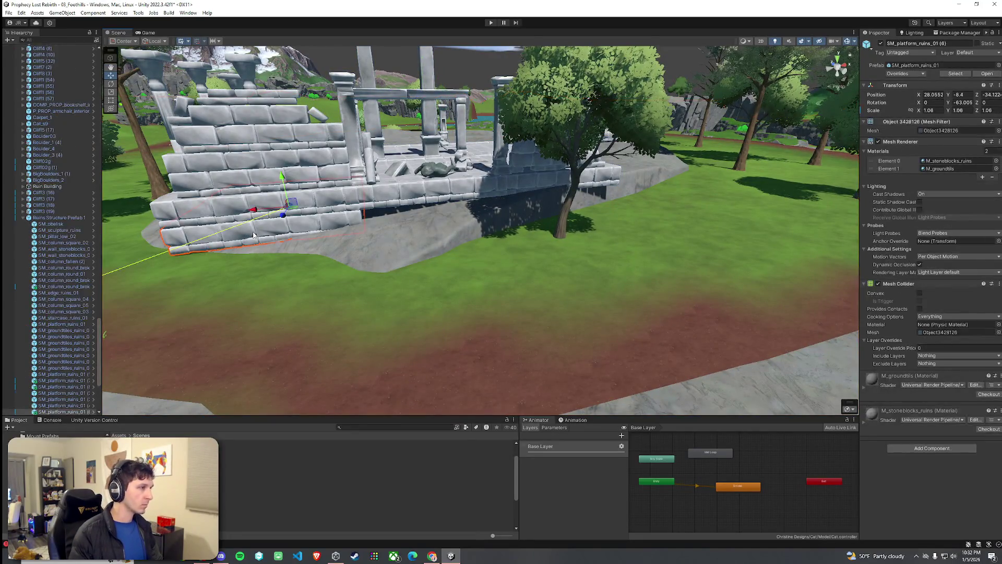
left_click(524, 206)
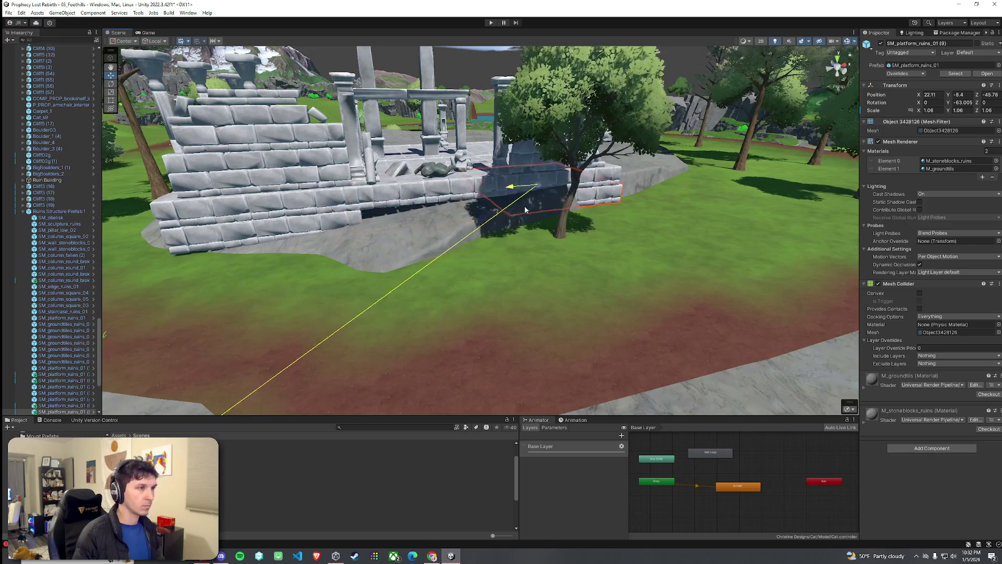
key("f")
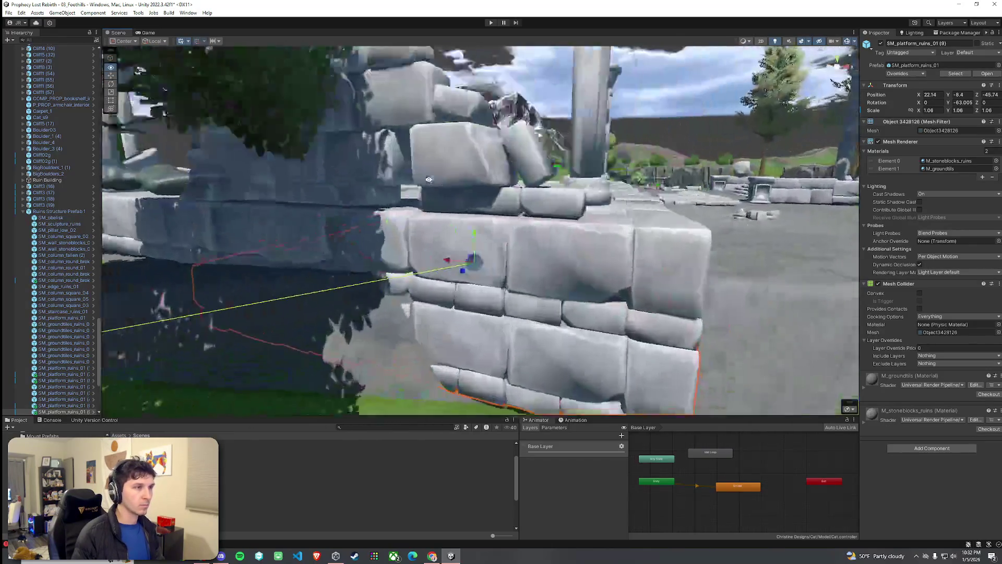
mouse_move(408, 180)
left_mouse_down()
mouse_move(173, 226)
mouse_move(425, 269)
left_mouse_up()
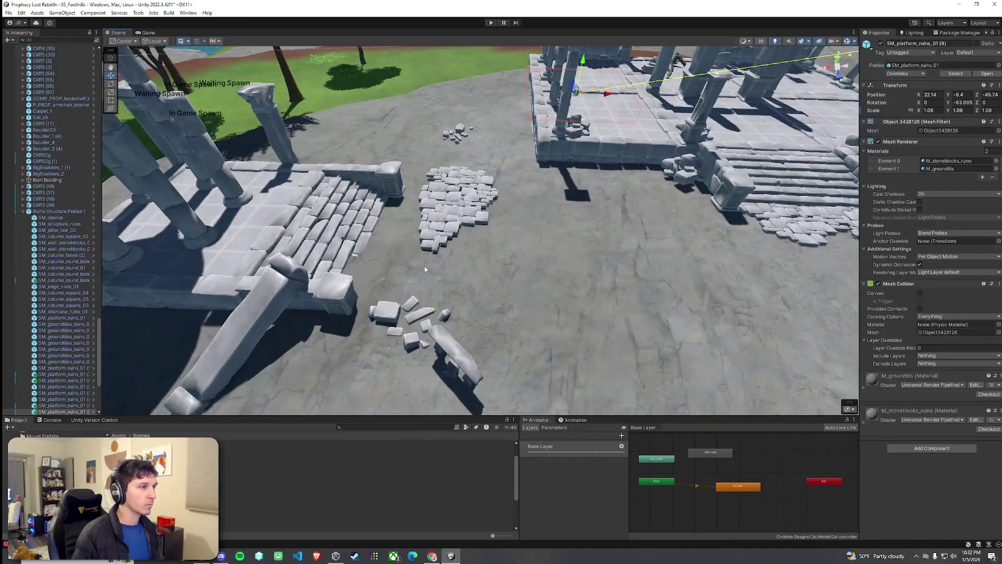
Select the loose rubble pile together with the broken column
left_click(393, 316)
left_click_drag(393, 315, 411, 298)
left_click(412, 298, "shift")
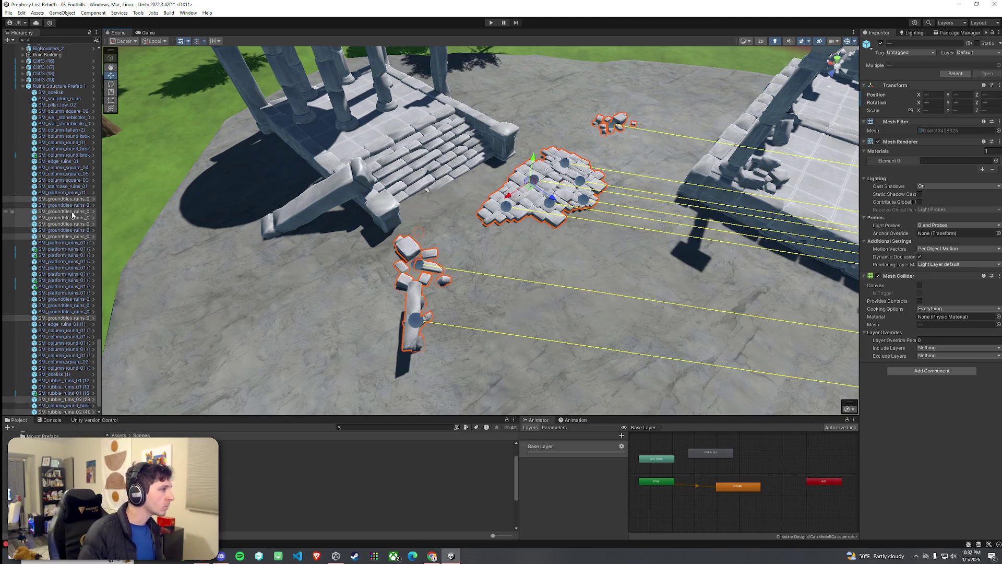
Dismiss the prefab restructure warning and shift the loose rubble pieces toward the stairs
left_click_drag(69, 203, 54, 58)
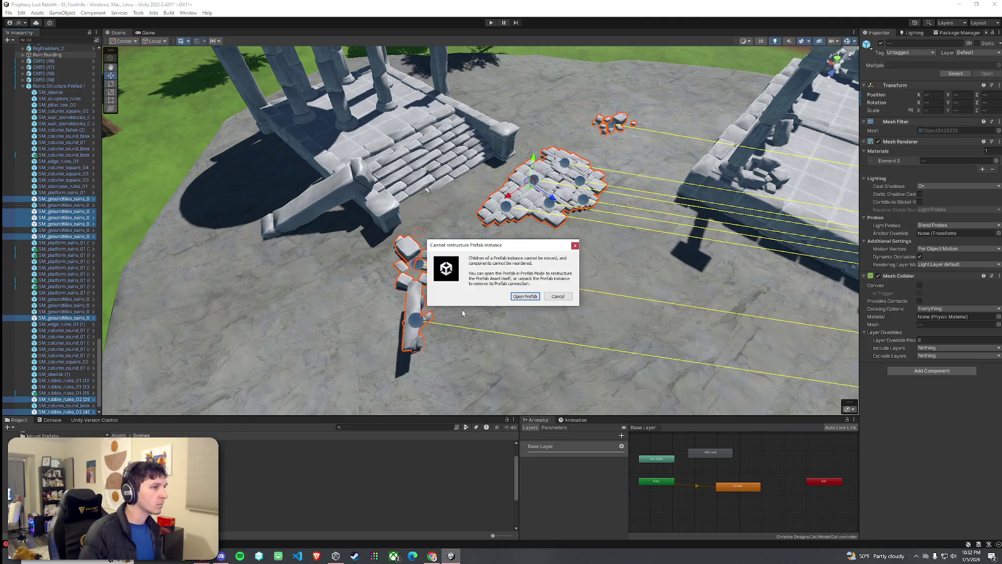
left_click(554, 297)
mouse_move(534, 184)
left_mouse_down()
mouse_move(522, 197)
mouse_move(452, 195)
left_mouse_up()
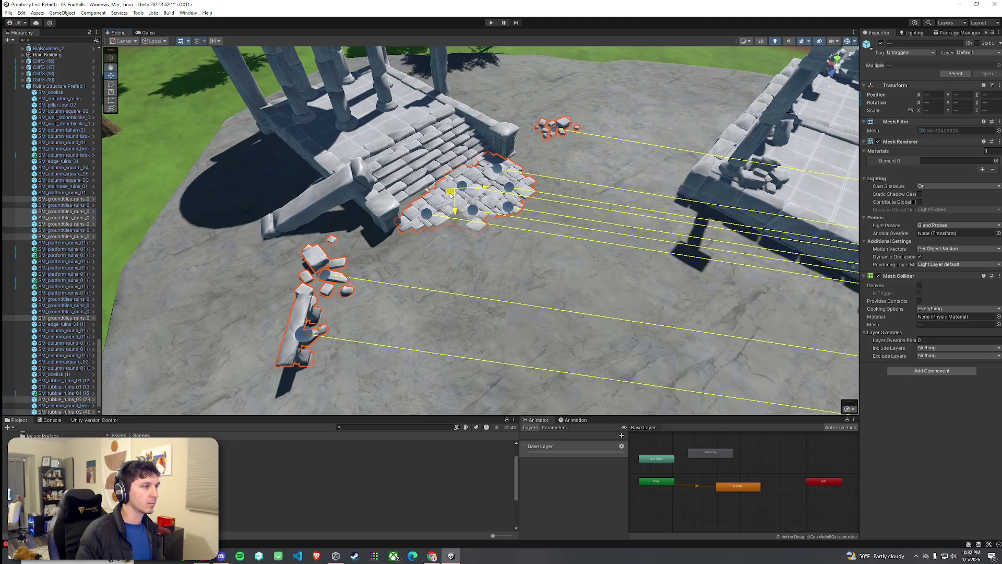
left_click(474, 251)
mouse_move(474, 251)
left_mouse_down()
mouse_move(542, 246)
mouse_move(605, 180)
left_mouse_up()
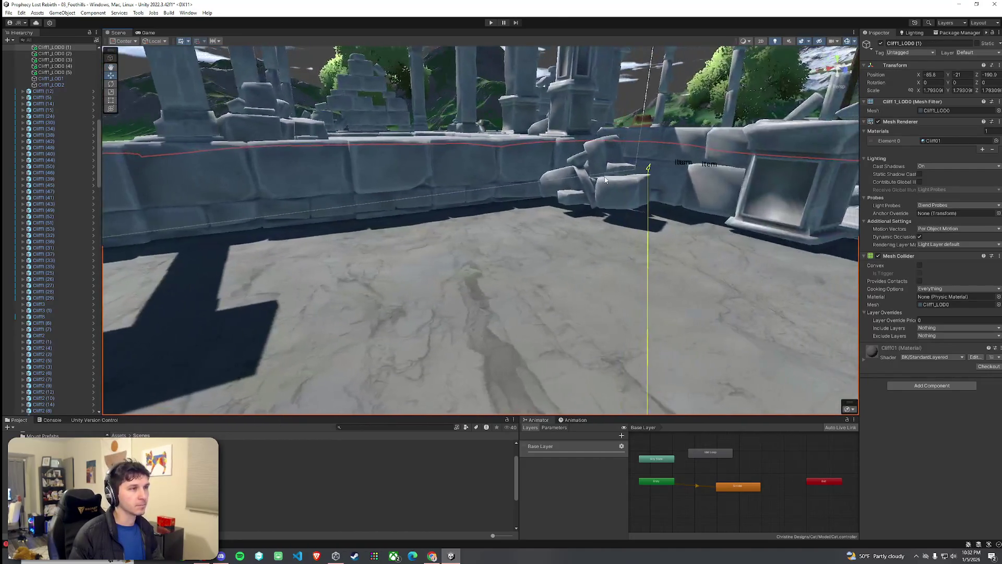
left_click(606, 177)
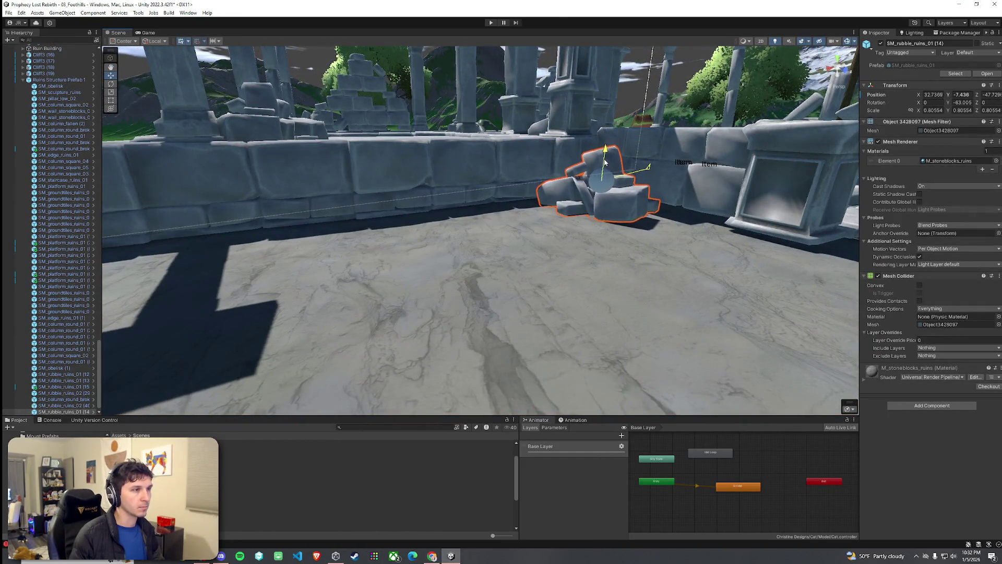
mouse_move(604, 161)
left_mouse_down()
mouse_move(430, 152)
mouse_move(443, 161)
left_mouse_up()
scroll(444, 161, "down", 5)
scroll(75, 296, "down", 1)
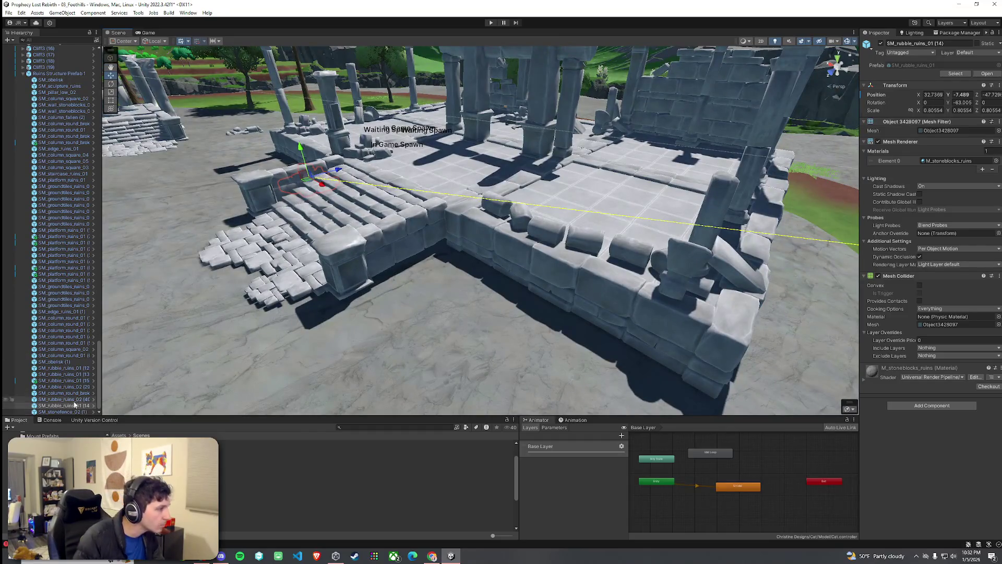
Sink Ruins Structure Prefab 1 slightly lower into the plateau ground along Y
double_click(62, 75)
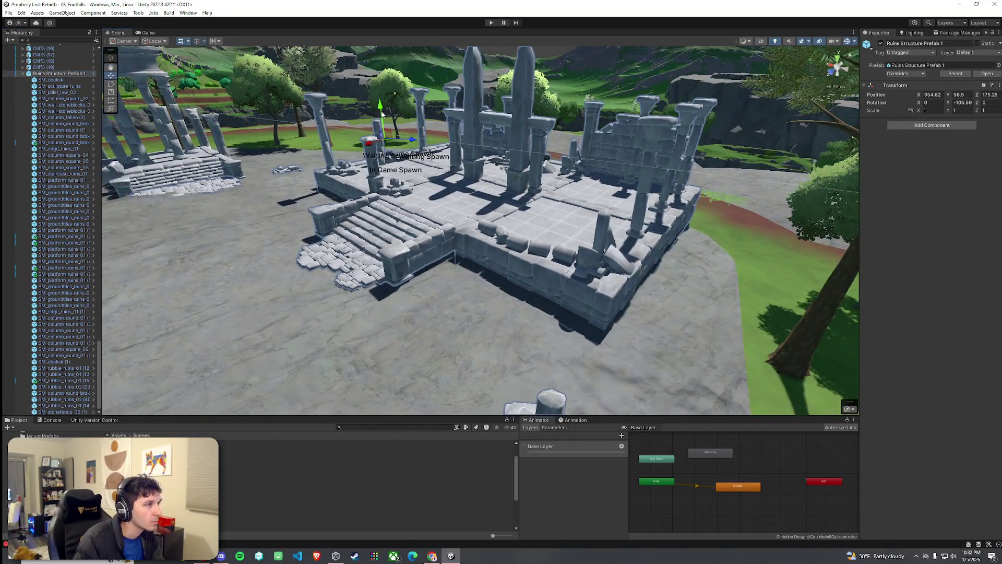
left_click_drag(381, 112, 382, 114)
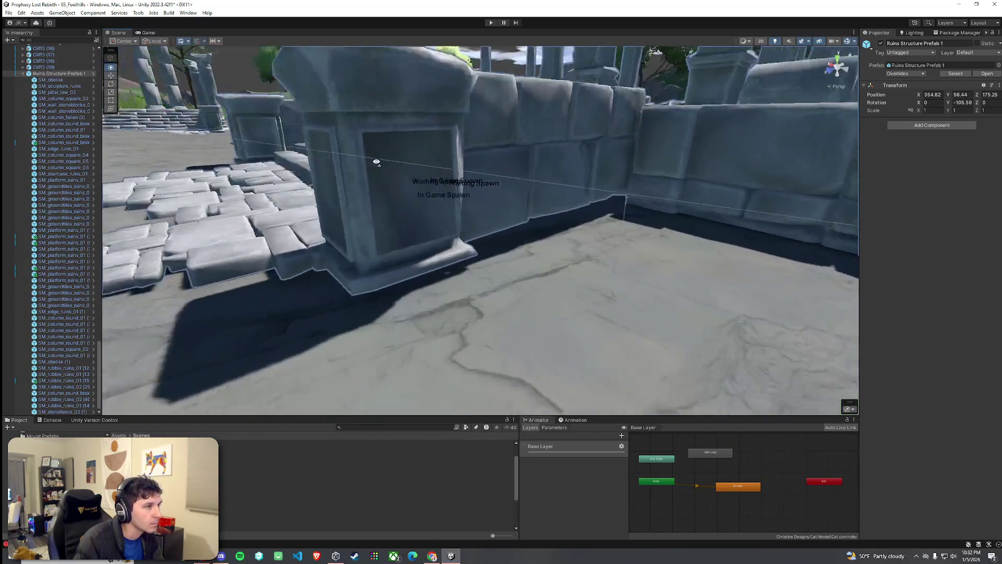
mouse_move(424, 149)
left_mouse_down()
mouse_move(358, 155)
mouse_move(353, 143)
mouse_move(397, 121)
left_mouse_up()
mouse_move(369, 85)
left_mouse_down()
mouse_move(468, 188)
mouse_move(517, 188)
mouse_move(473, 203)
mouse_move(393, 190)
mouse_move(168, 187)
mouse_move(150, 172)
mouse_move(130, 199)
mouse_move(112, 197)
mouse_move(421, 186)
mouse_move(537, 209)
left_mouse_up()
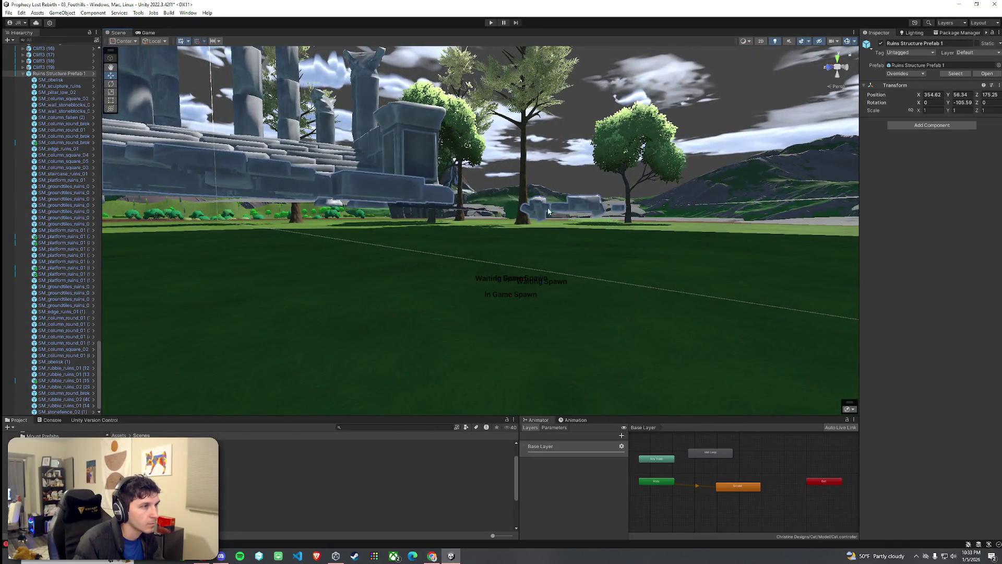
Select the rubble pieces, ground tiles and long stone platform, then raise them above the ruins floor
left_click(534, 207)
scroll(381, 190, "up", 3)
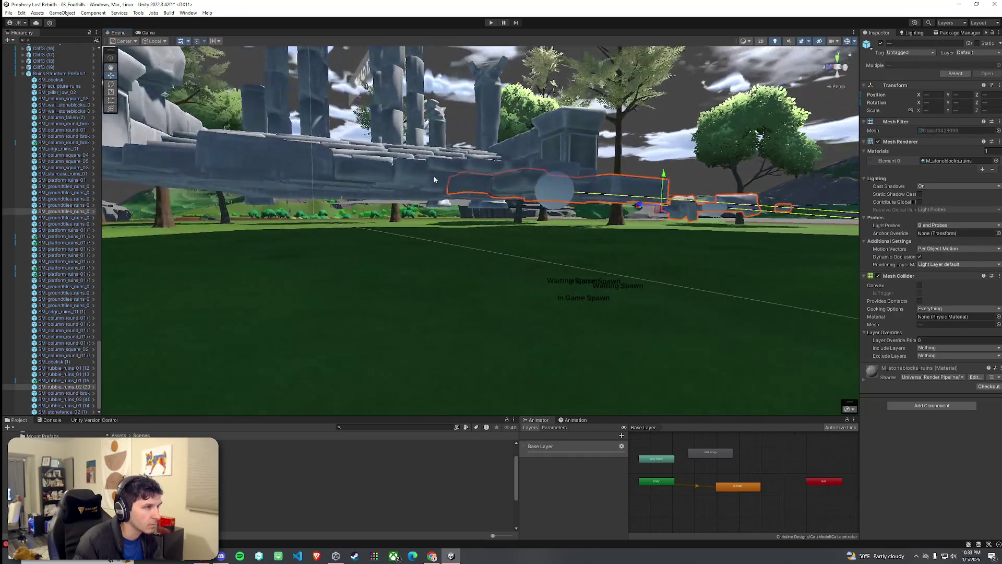
left_click(364, 186, "shift")
left_click(322, 187, "shift")
mouse_move(322, 187)
left_mouse_down()
mouse_move(437, 178)
mouse_move(425, 189)
mouse_move(360, 184)
left_mouse_up()
left_click(358, 182, "shift")
scroll(311, 167, "up", 10)
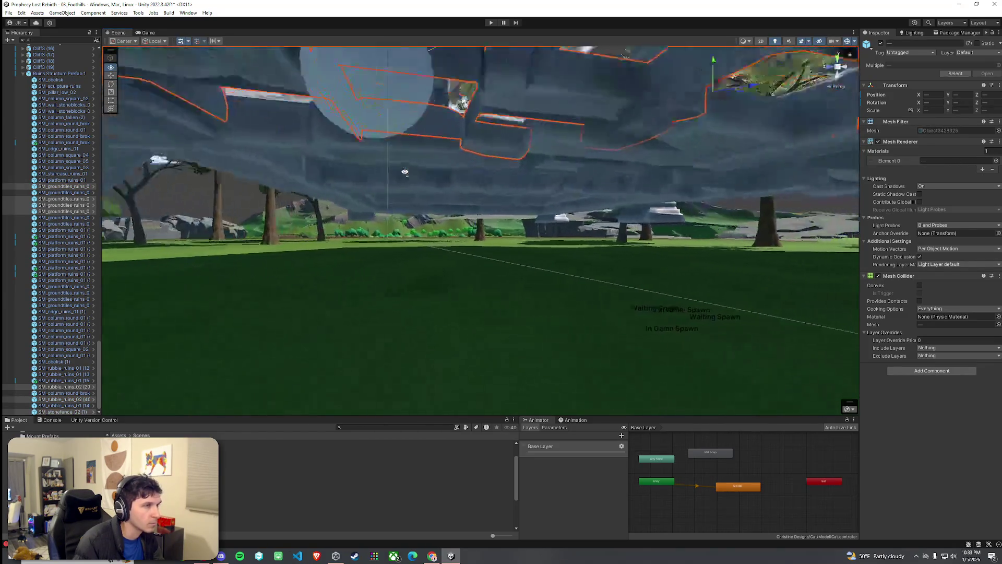
left_click(571, 169, "shift")
mouse_move(562, 181)
left_mouse_down()
mouse_move(574, 172)
mouse_move(591, 238)
mouse_move(574, 195)
mouse_move(441, 219)
mouse_move(435, 235)
left_mouse_up()
left_click(492, 205, "shift")
left_click_drag(379, 206, 379, 197)
Select Ruins Structure Prefab 1 and expose the pieces inside it
scroll(379, 197, "up", 5)
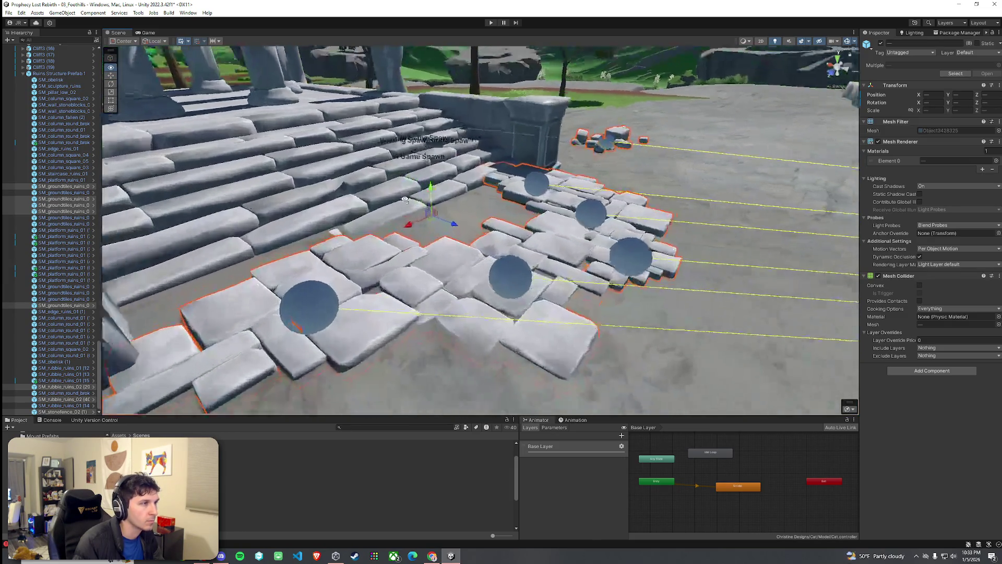
scroll(563, 202, "up", 5)
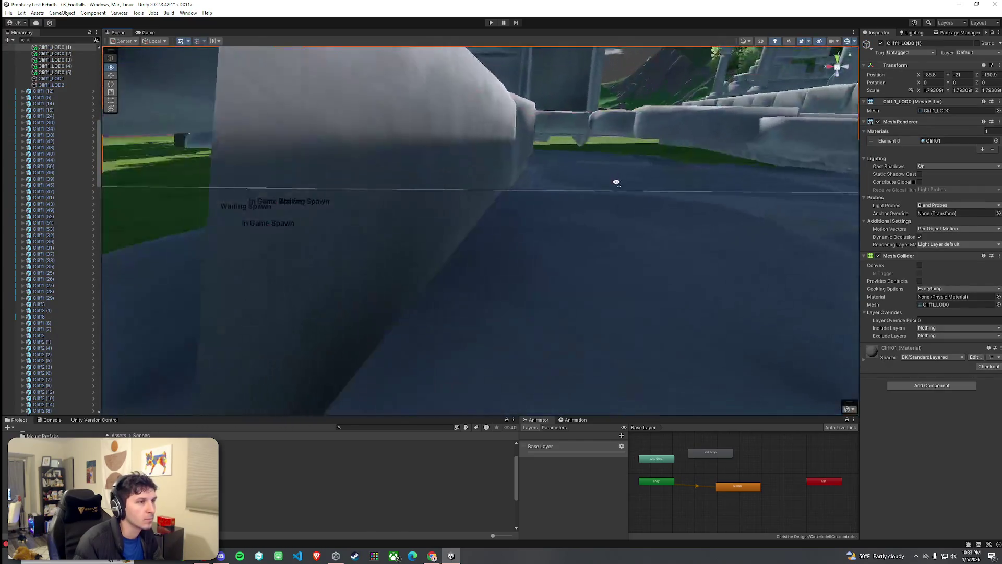
left_click(593, 221)
left_click(592, 222)
scroll(592, 222, "down", 5)
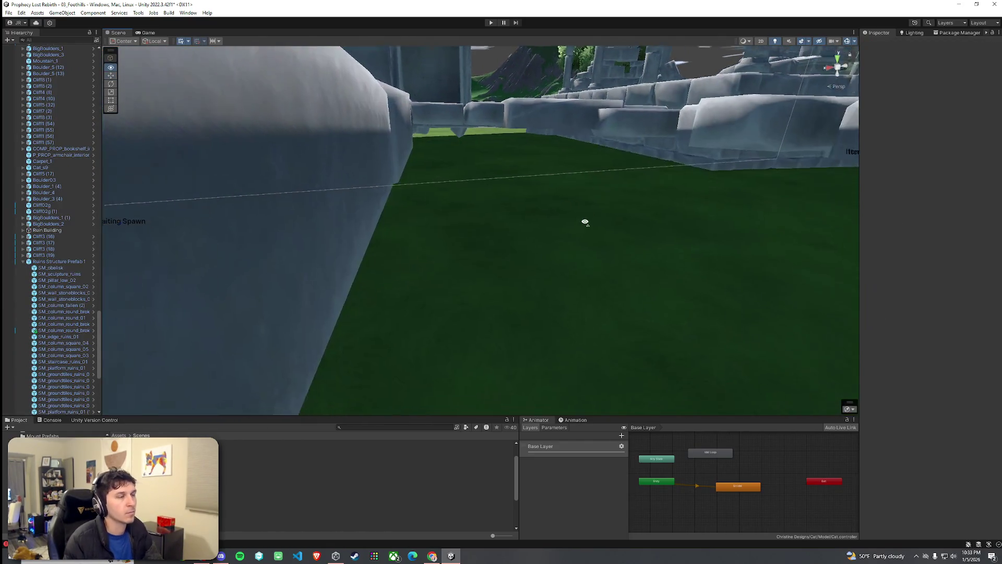
scroll(479, 243, "down", 10)
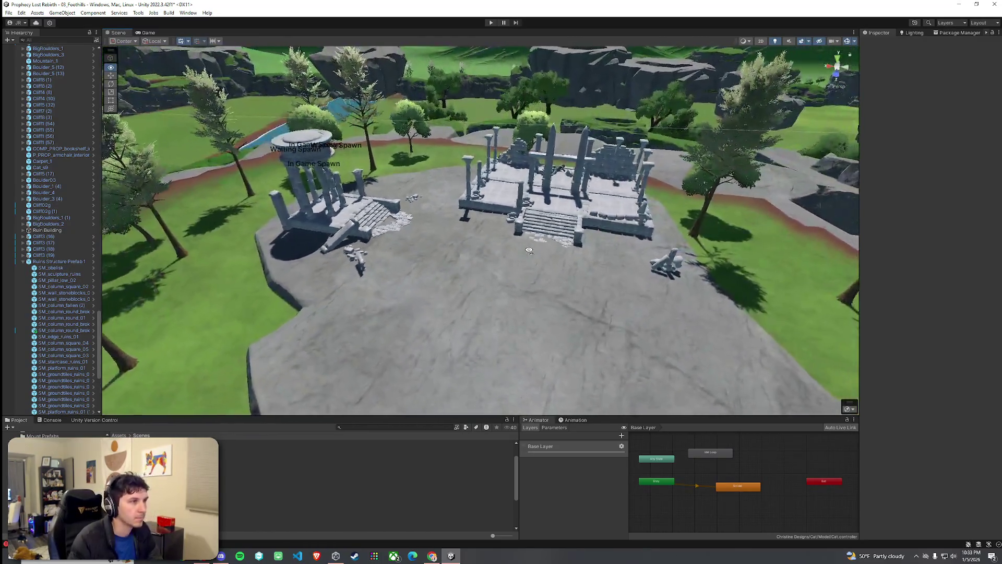
Save the scene with File > Save
scroll(529, 250, "down", 5)
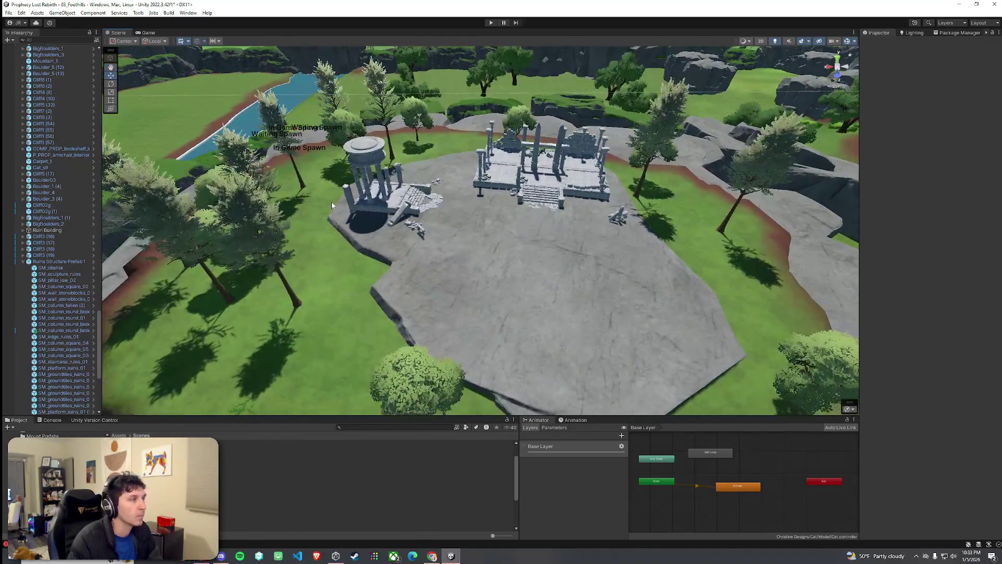
left_click(9, 13)
left_click(21, 49)
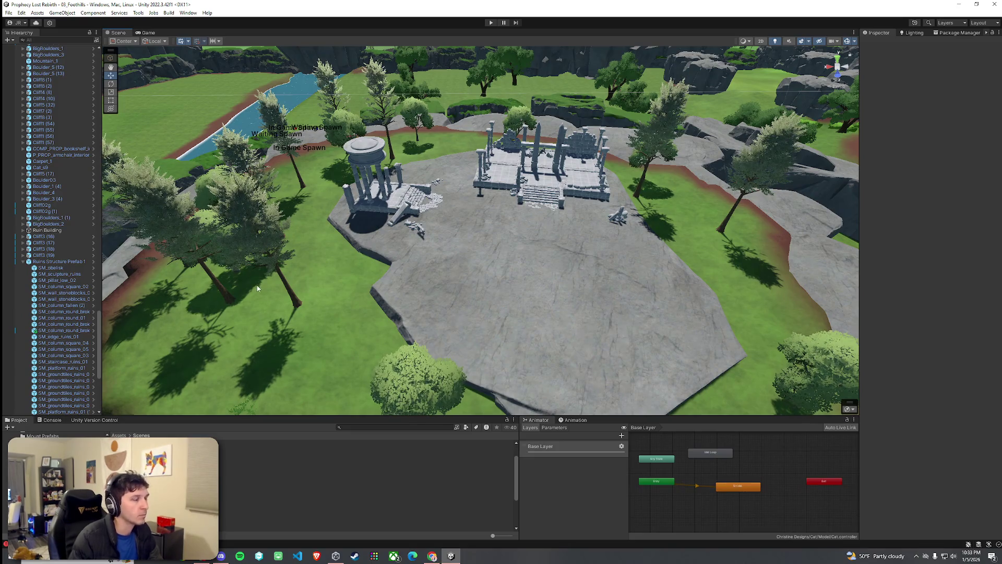
Return to the top Assets folder and pick the ruins ground tile piece in the Scene view
left_click(24, 434)
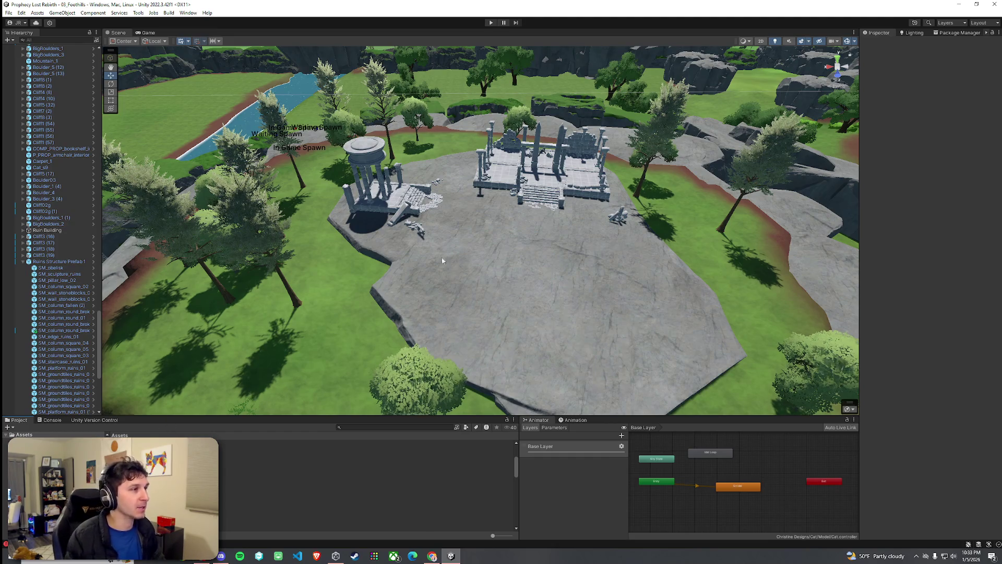
left_click(437, 204)
left_click(438, 203)
left_click(437, 204)
mouse_move(437, 204)
left_mouse_down()
mouse_move(717, 152)
mouse_move(754, 168)
mouse_move(730, 193)
mouse_move(676, 211)
mouse_move(405, 230)
left_mouse_up()
key("w")
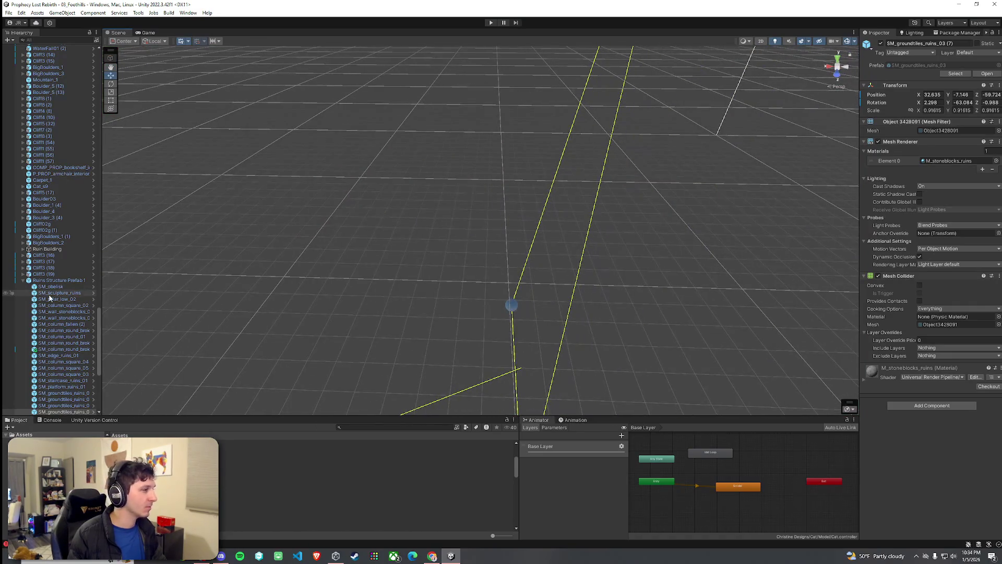
Select SM_groundtiles_ruins_03 (7) and swing the camera level toward the terrain and mountains
scroll(52, 292, "down", 6)
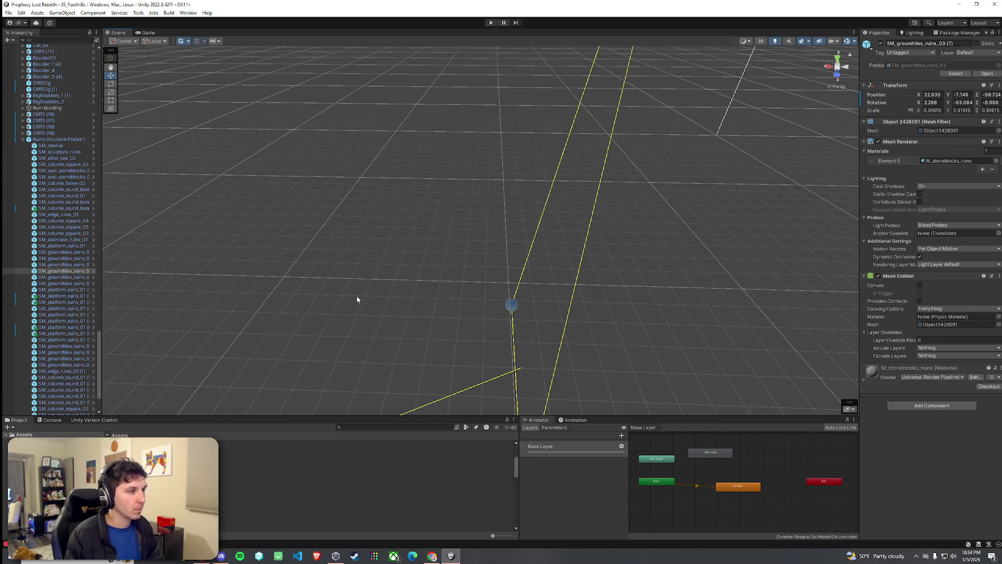
left_click(501, 373)
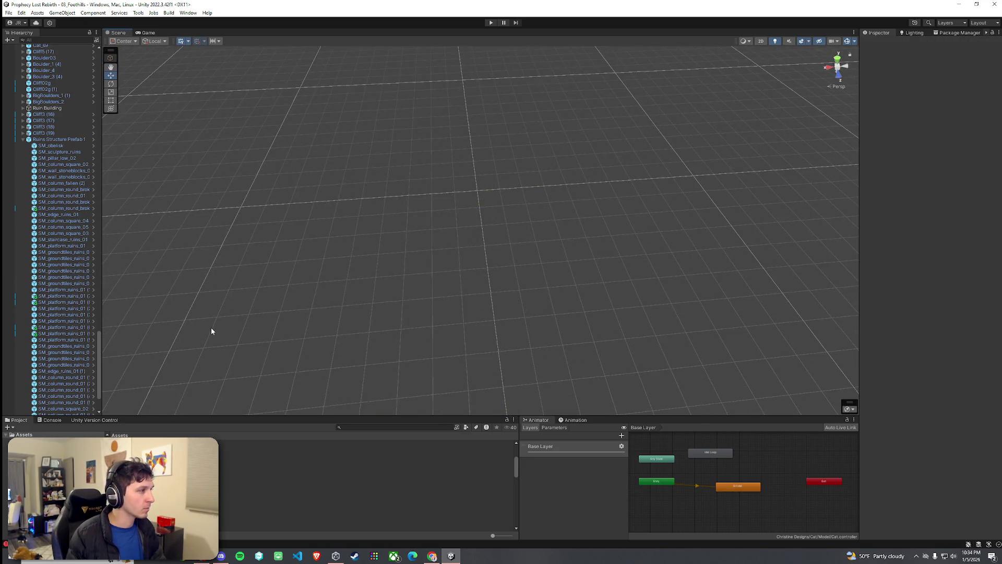
left_click(430, 303)
mouse_move(99, 336)
left_mouse_down()
mouse_move(105, 118)
mouse_move(109, 78)
mouse_move(117, 176)
mouse_move(124, 41)
left_mouse_up()
mouse_move(366, 172)
left_mouse_down()
mouse_move(394, 179)
mouse_move(520, 137)
mouse_move(640, 217)
mouse_move(671, 284)
mouse_move(817, 287)
mouse_move(869, 229)
mouse_move(865, 206)
mouse_move(863, 230)
left_mouse_up()
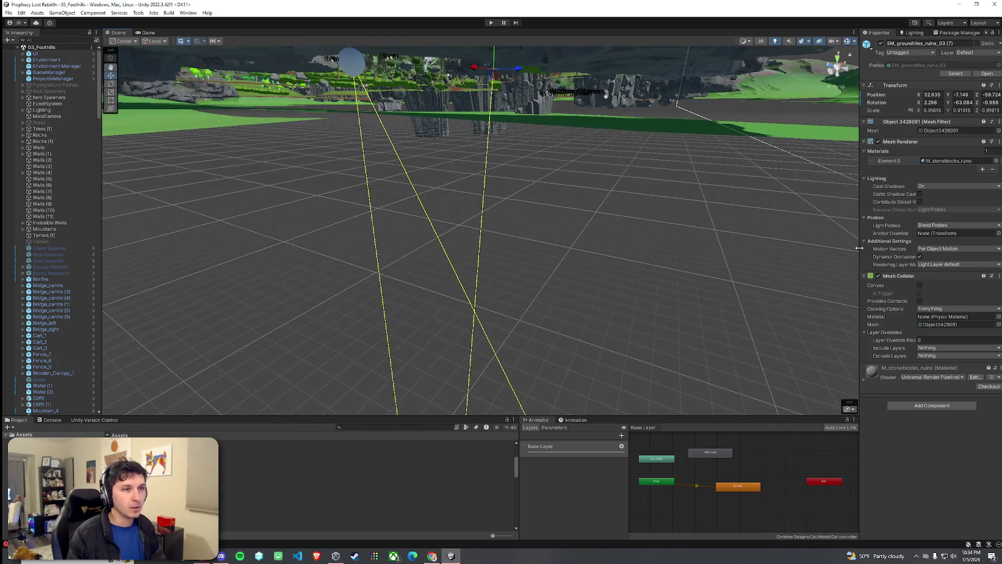
Leave the tile's Mesh Renderer Light Probes setting on Blend Probes
left_click(938, 227)
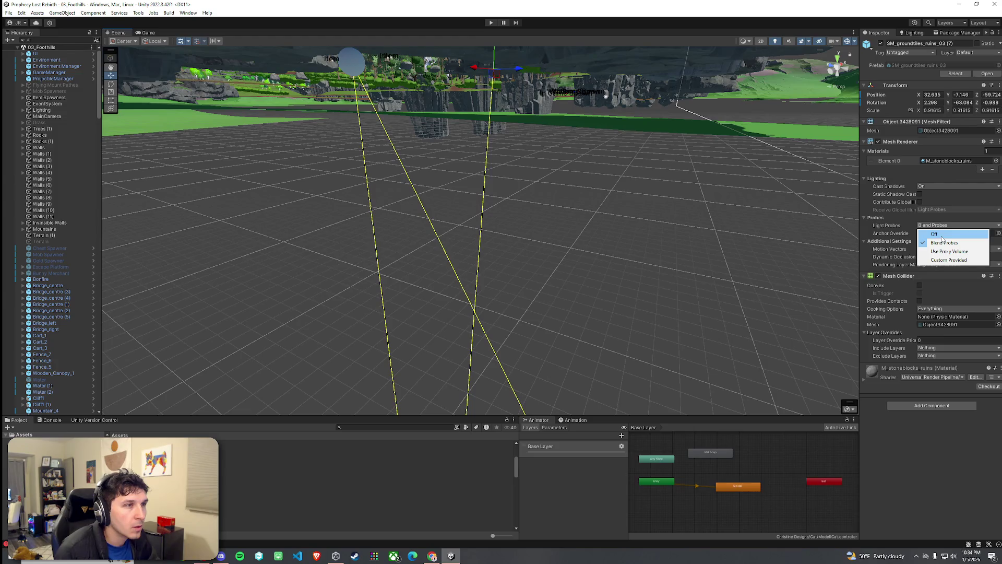
left_click(943, 243)
left_click(939, 225)
left_click(913, 251)
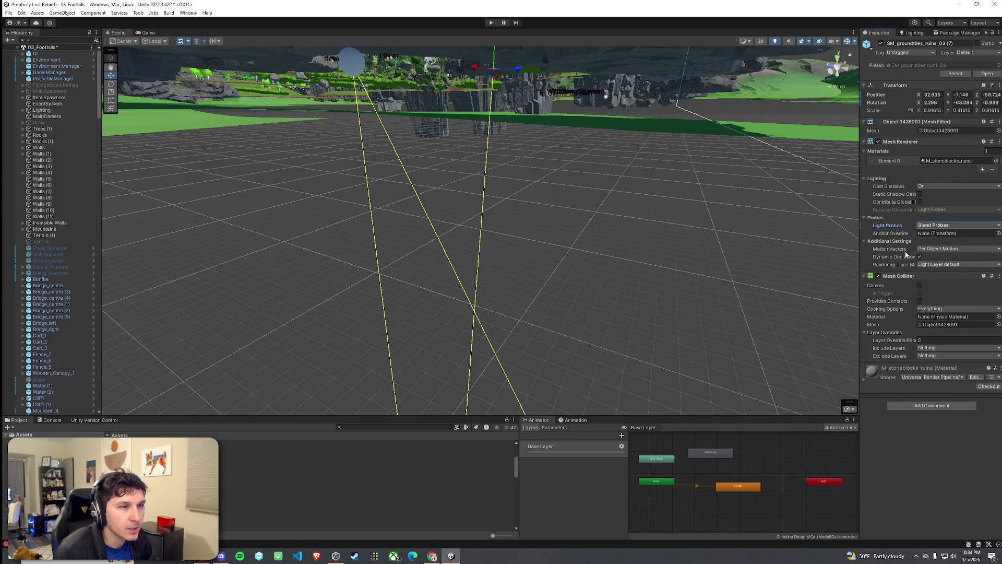
Orbit around the plateau ruins and save the 03_Foothills scene
mouse_move(845, 252)
left_mouse_down()
mouse_move(663, 231)
mouse_move(646, 162)
mouse_move(637, 163)
mouse_move(702, 149)
mouse_move(678, 164)
mouse_move(664, 211)
mouse_move(878, 240)
mouse_move(710, 245)
left_mouse_up()
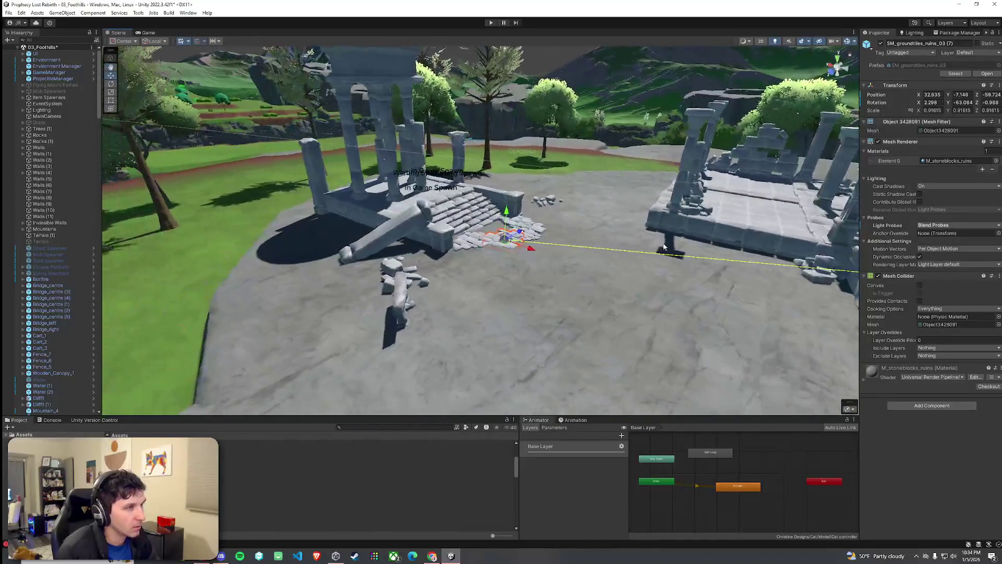
left_click(9, 12)
left_click(33, 50)
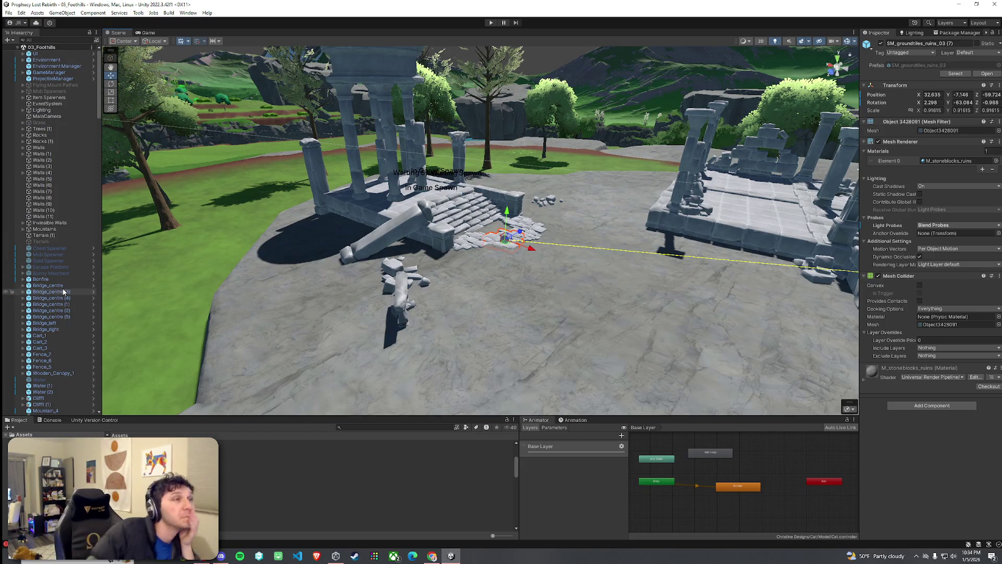
left_click(9, 12)
key("Escape")
Maximize the Game view, enter Play Mode, and choose Start Game on the Prophecy Lost title screen
left_click(147, 33)
double_click(147, 33)
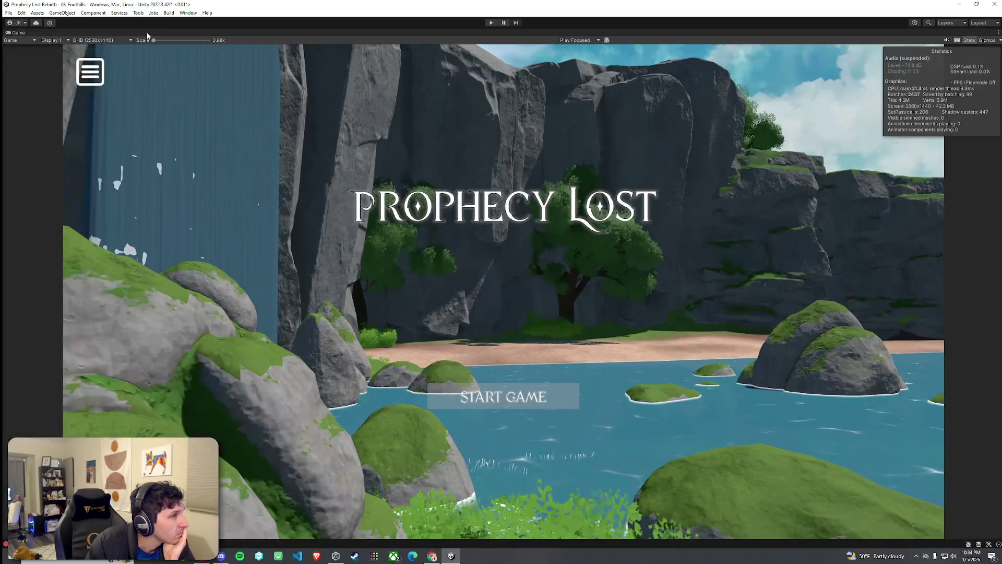
left_click(489, 23)
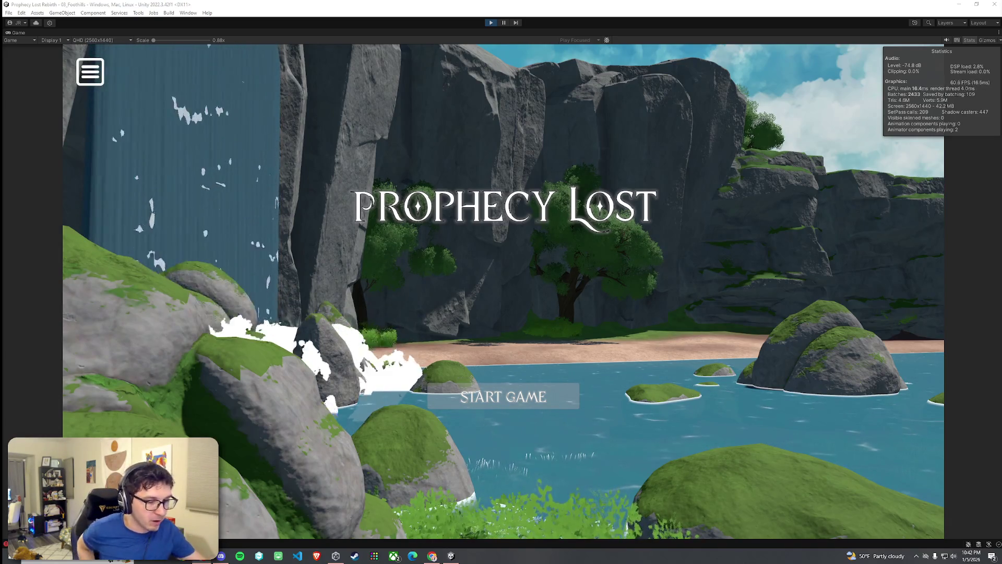
left_click(515, 398)
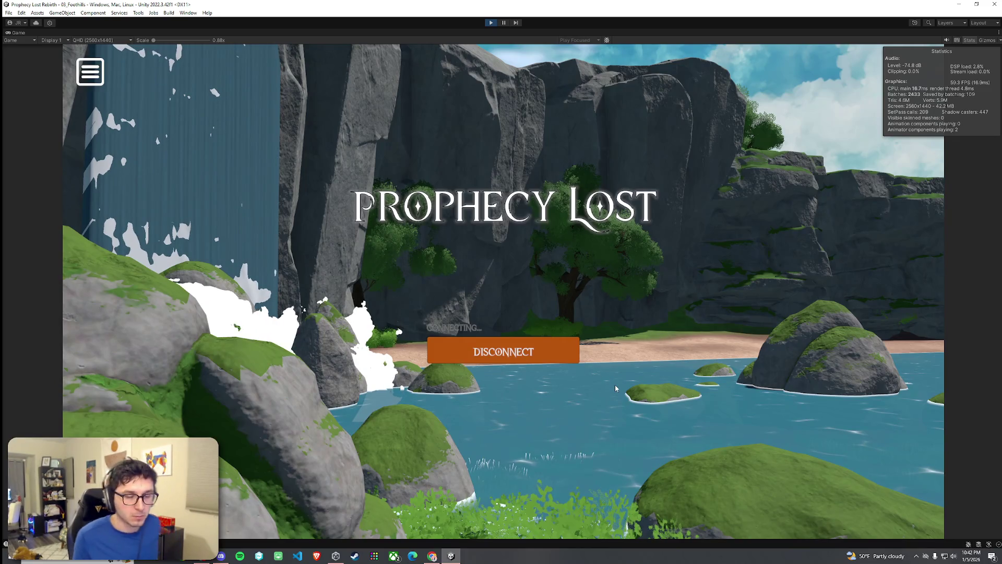
Run the character forward across the grass along the rock wall, jumping at it
key("w")
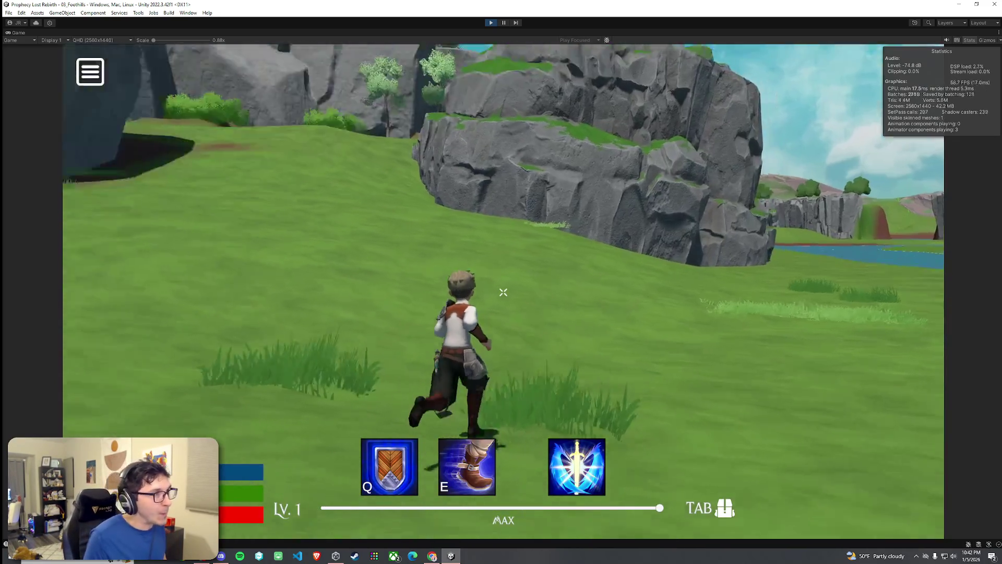
key("w")
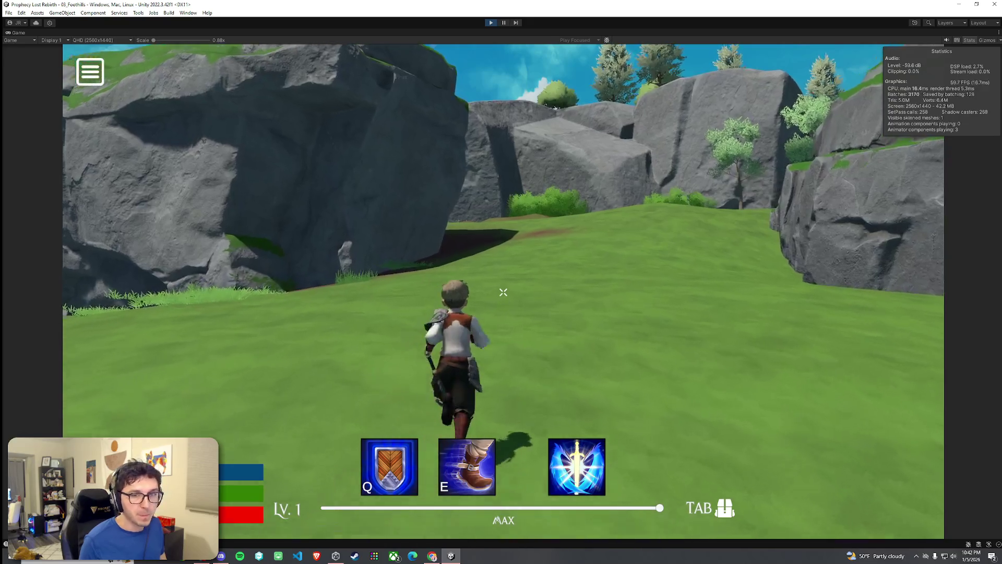
key("w")
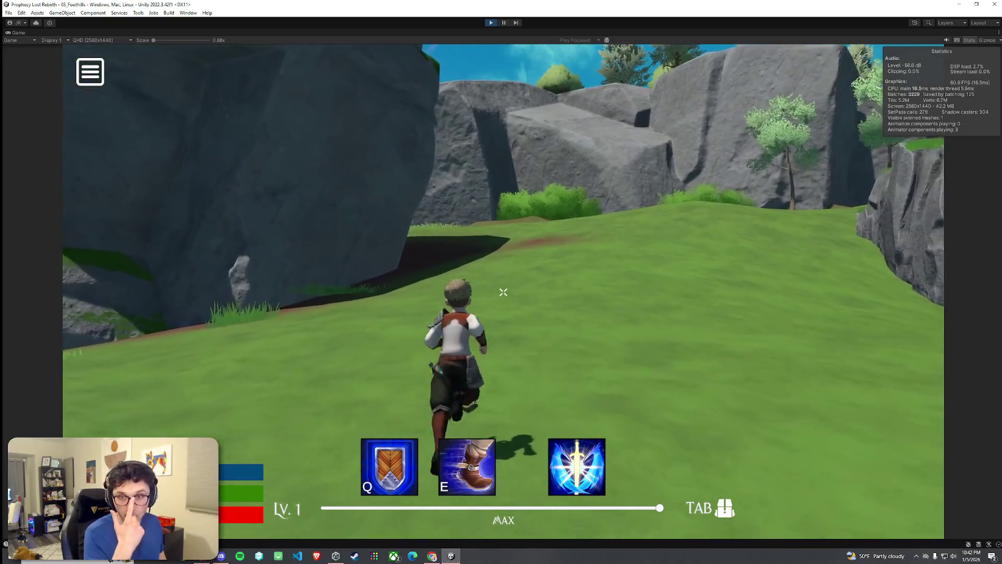
key("w")
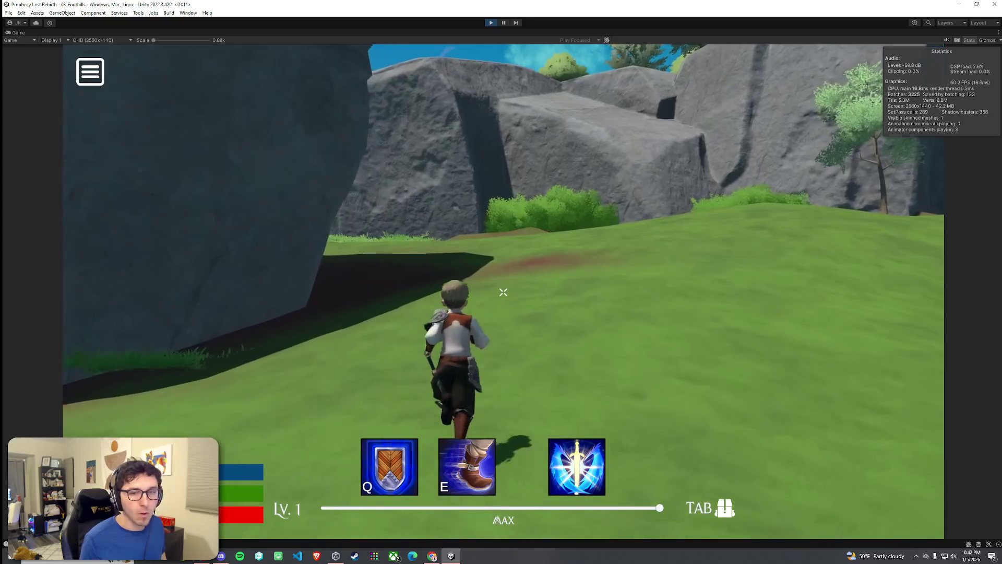
key("w")
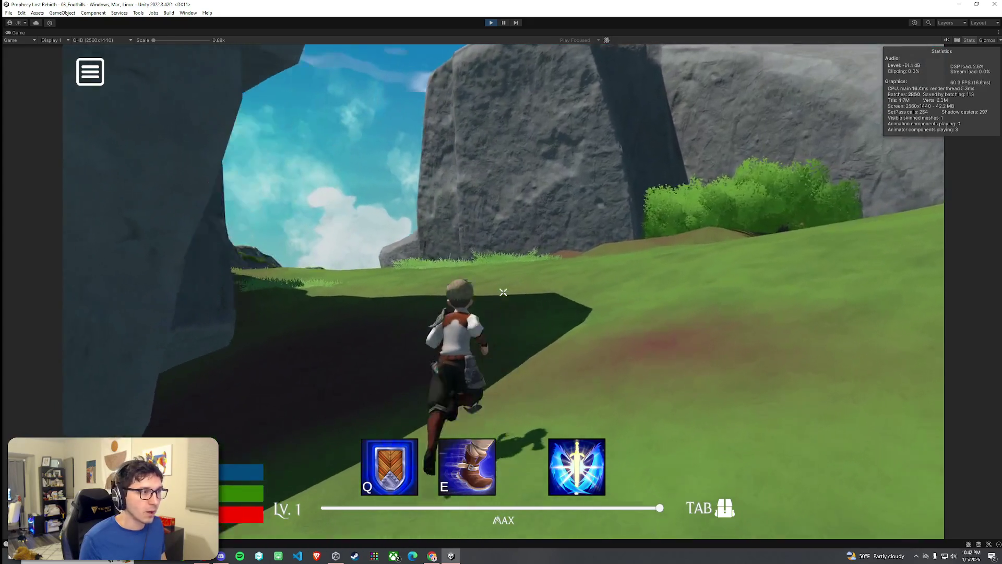
key("w")
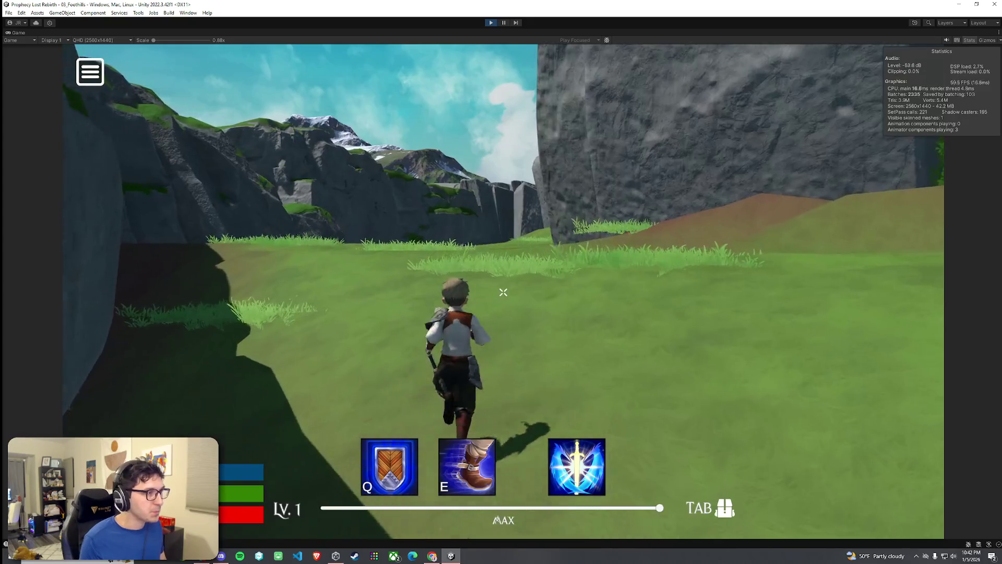
key("w")
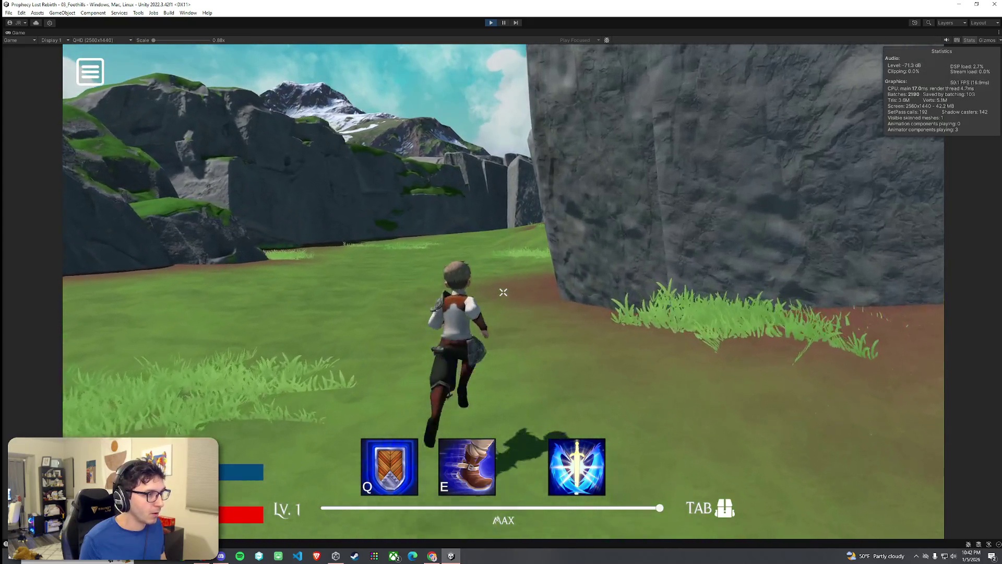
key("w")
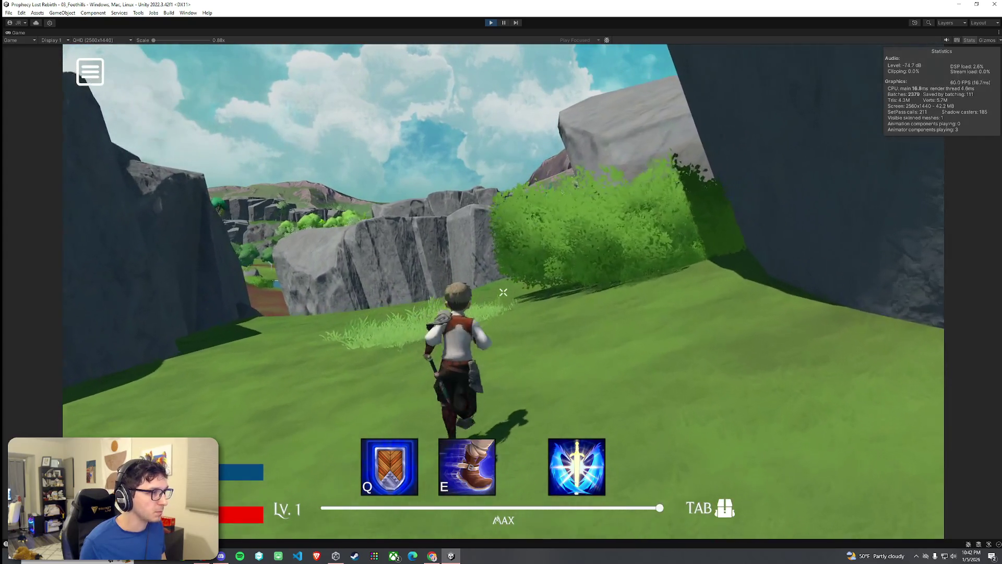
Sprint across the meadow and climb the dirt path to the ridge overlooking the plateau
key("w")
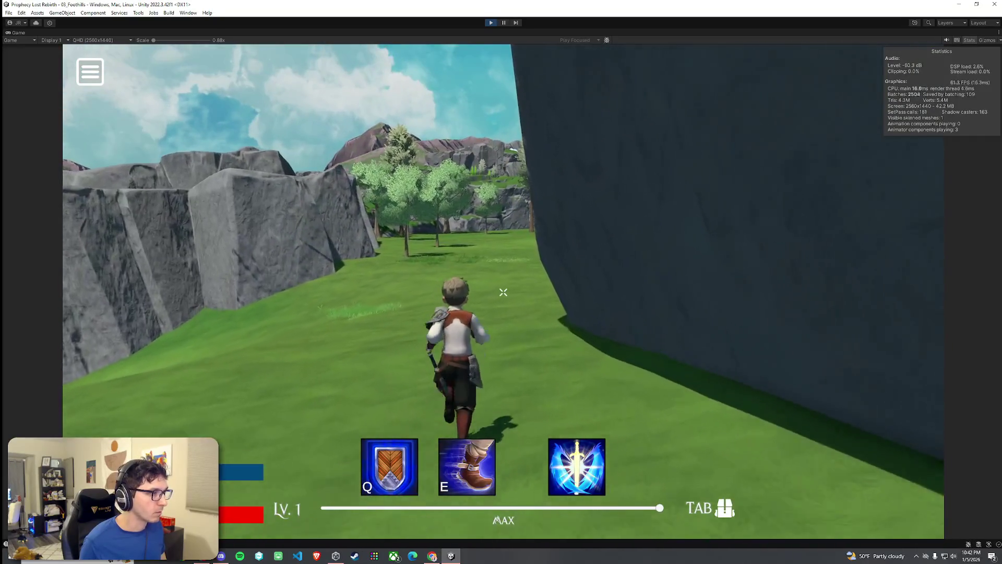
key("w")
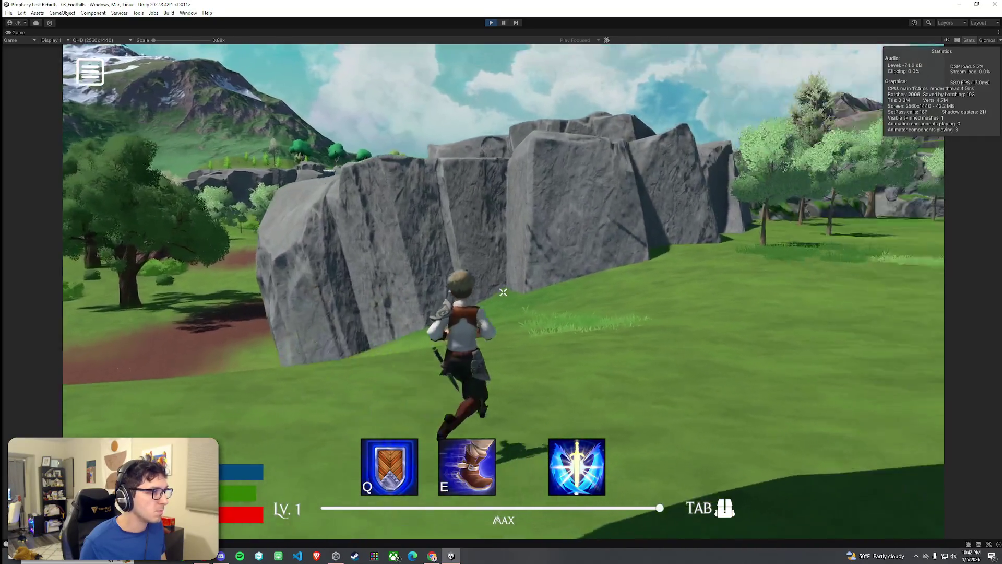
key("w")
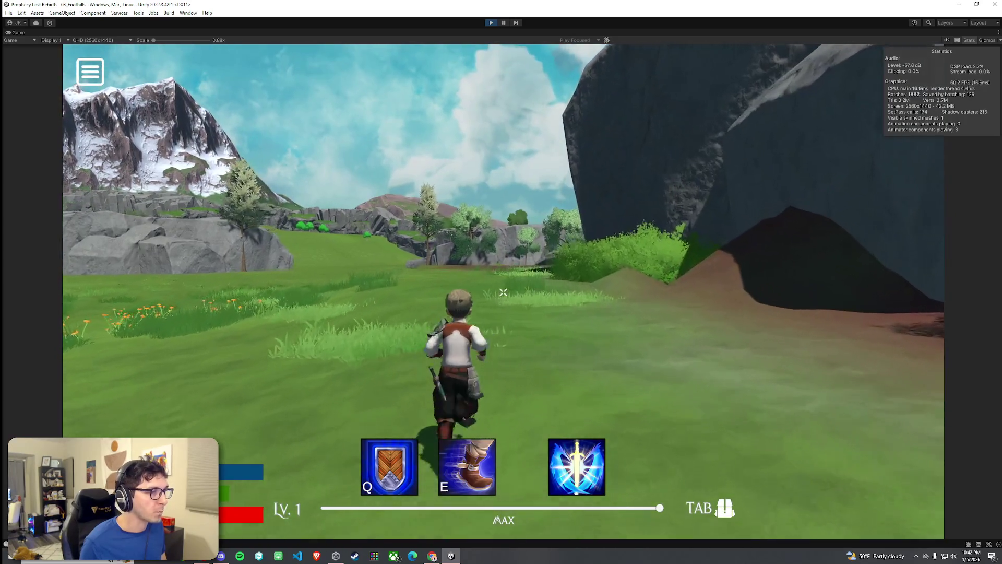
key("w")
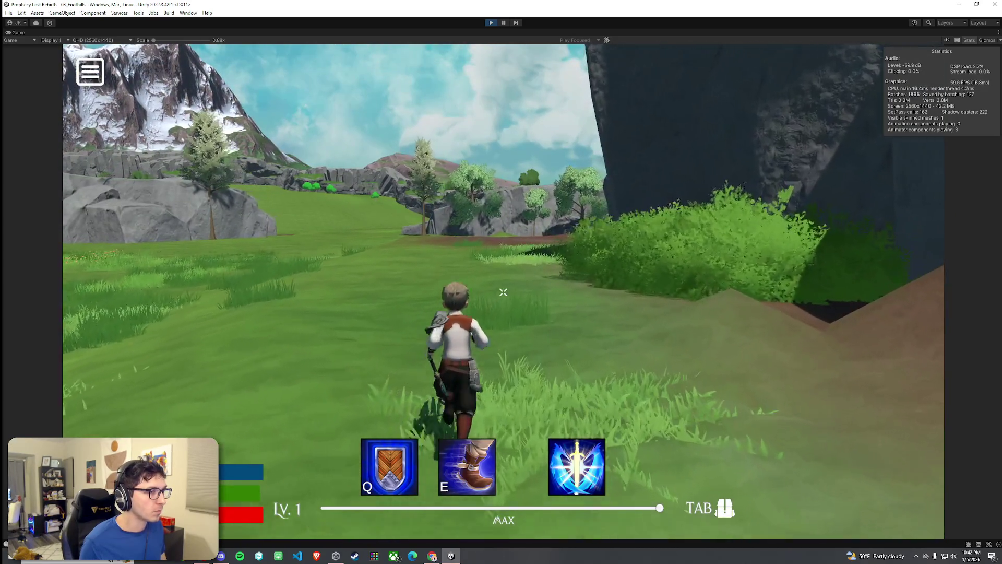
key("w")
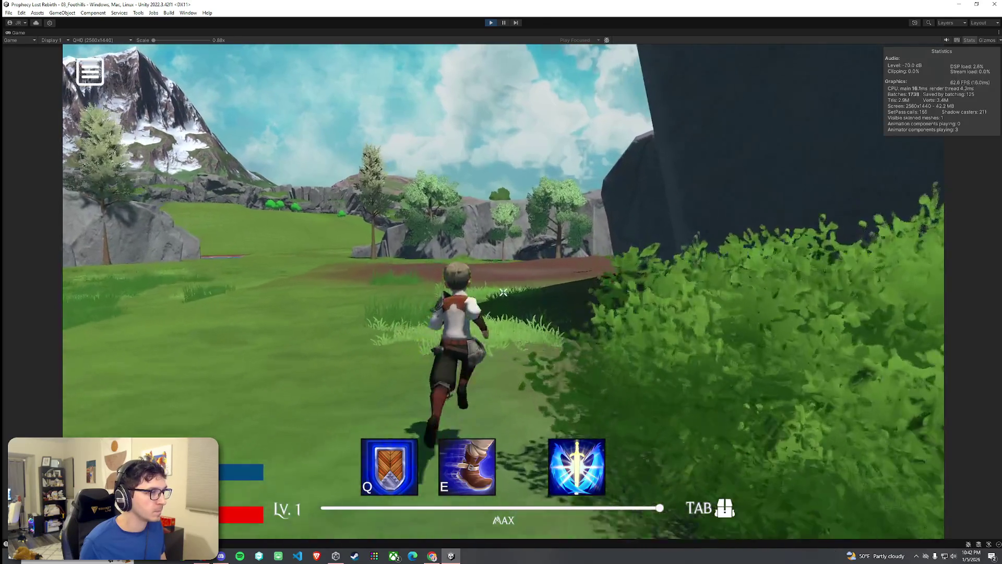
key("w")
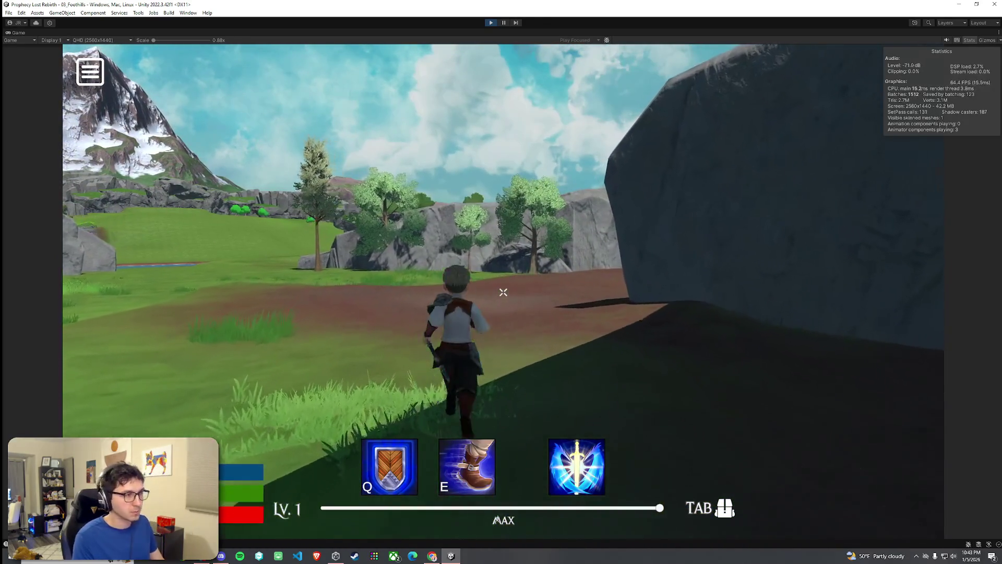
key("w")
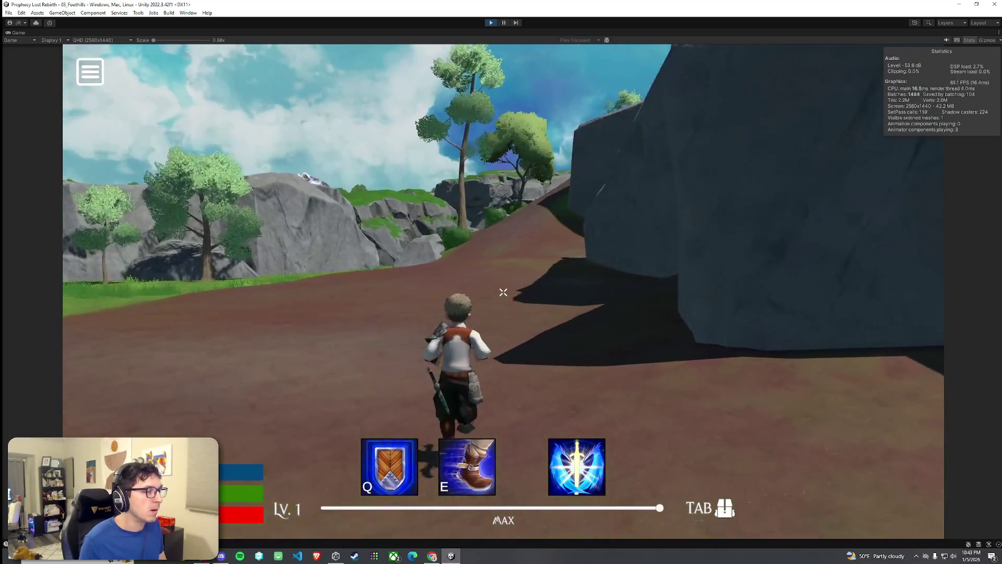
key("w")
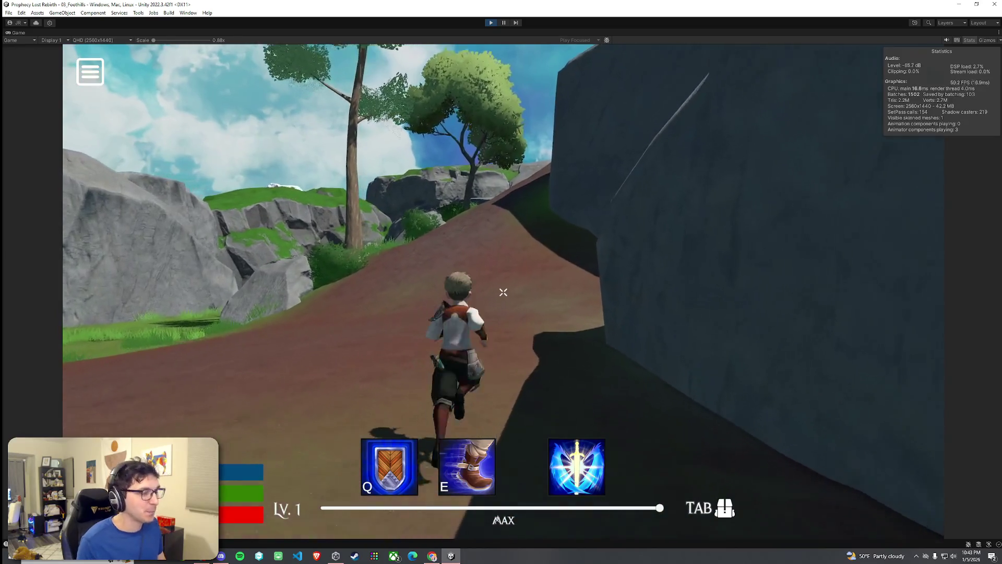
key("w")
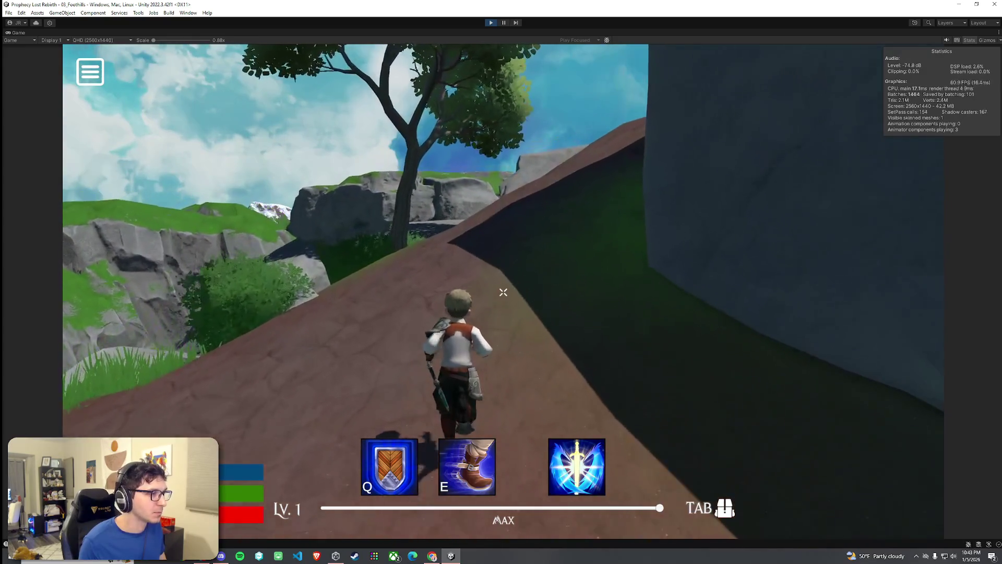
key("w")
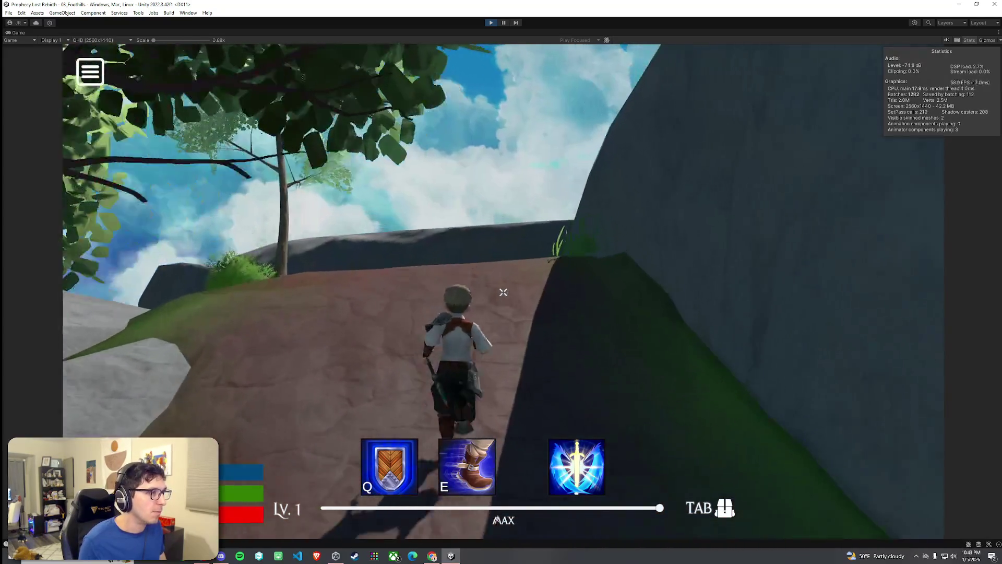
key("w")
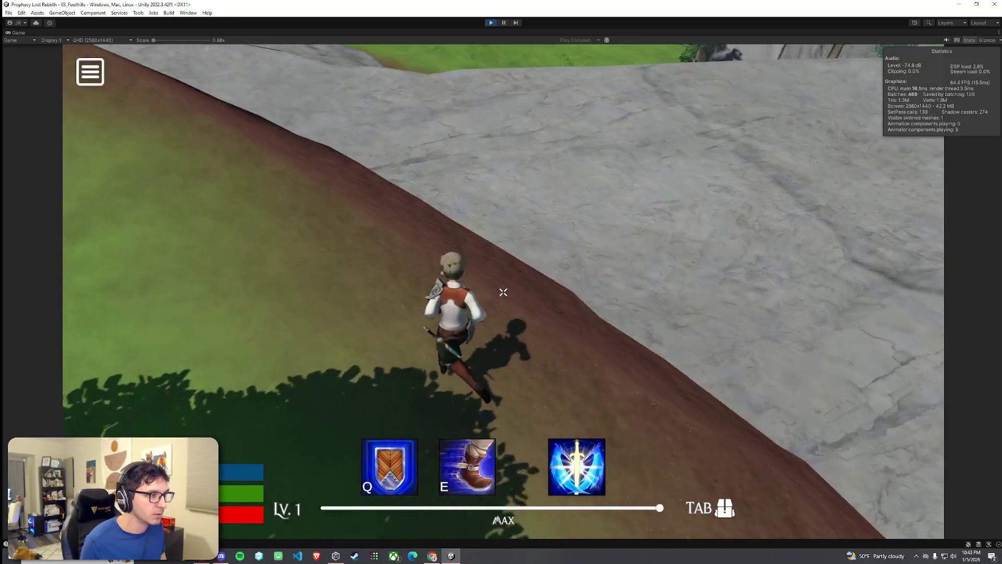
Run the character across the ruins plaza, past the pillars and up the temple steps
key("w")
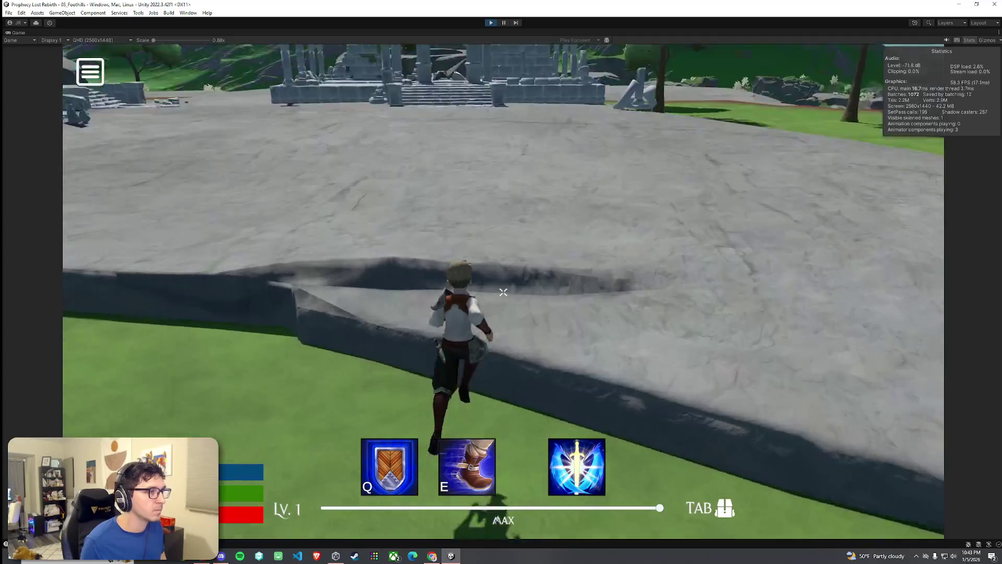
key("w")
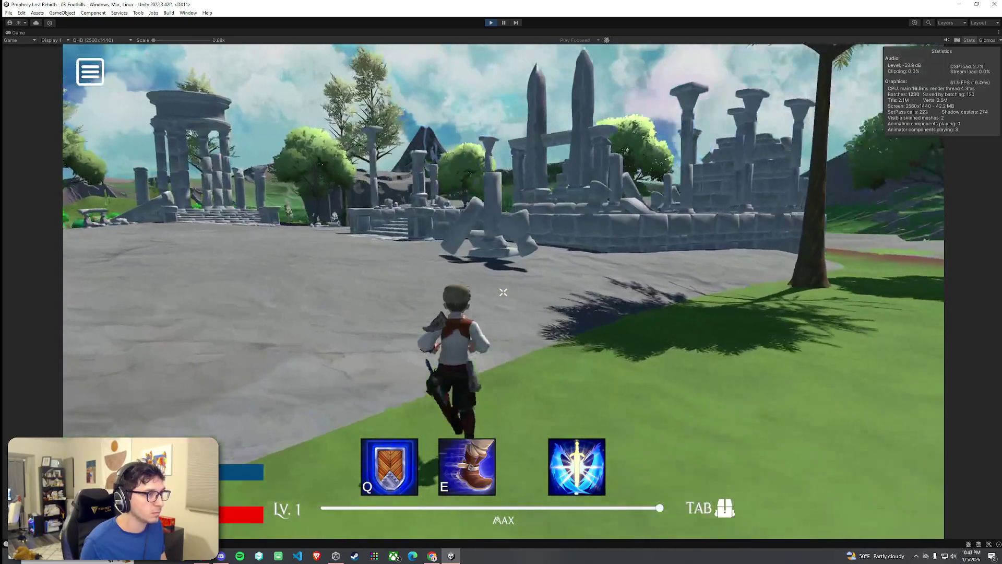
key("w")
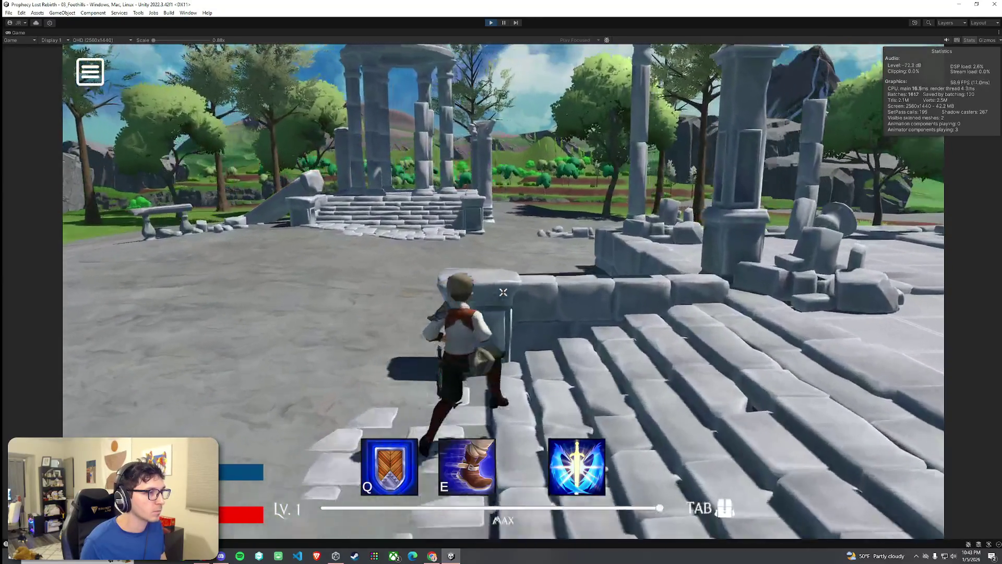
key("w")
key("w")
key("w")
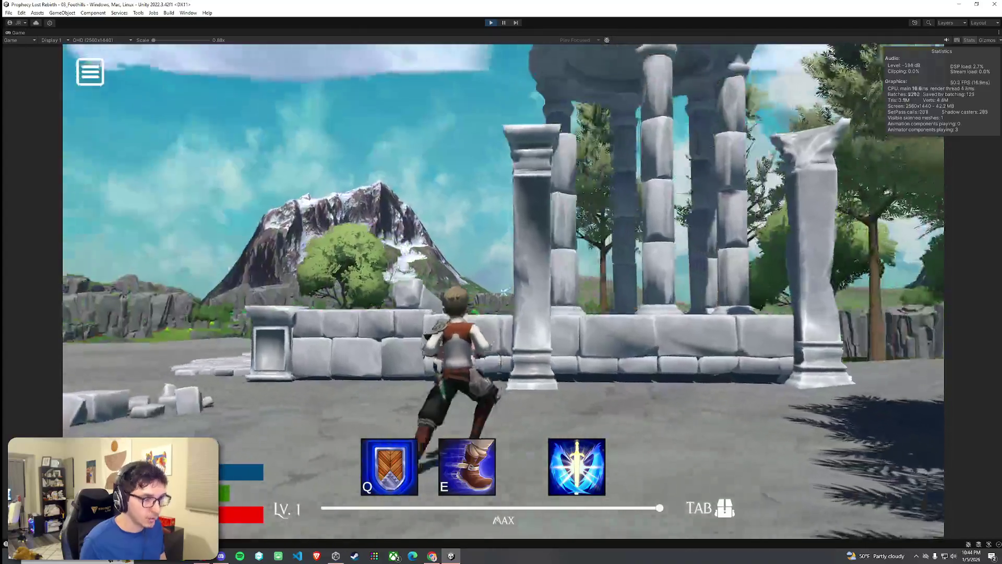
key("w")
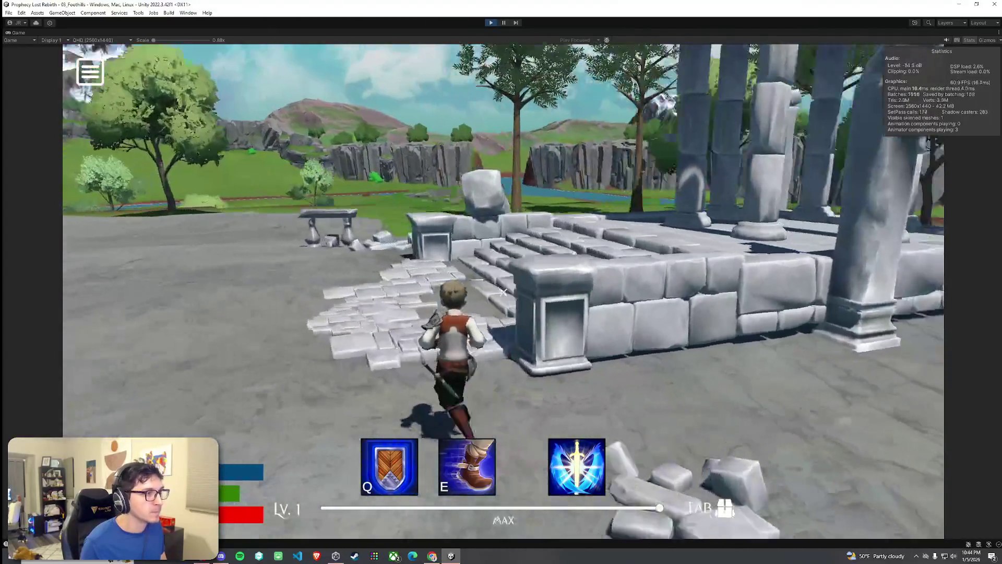
key("w")
key("w")
key("w")
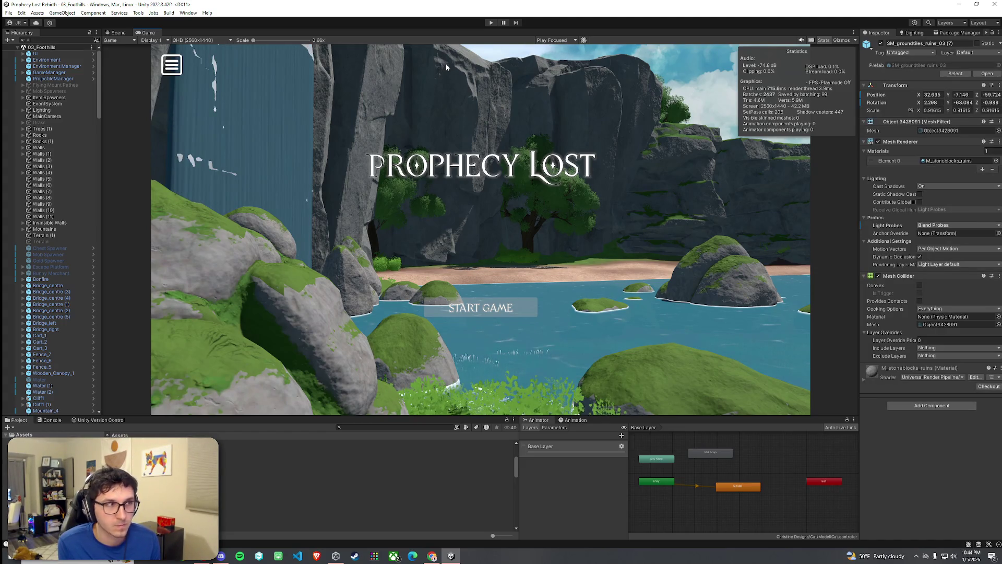
Return to the Scene view with Ctrl+1 and orbit around the temple ruins from above
key("ctrl+1")
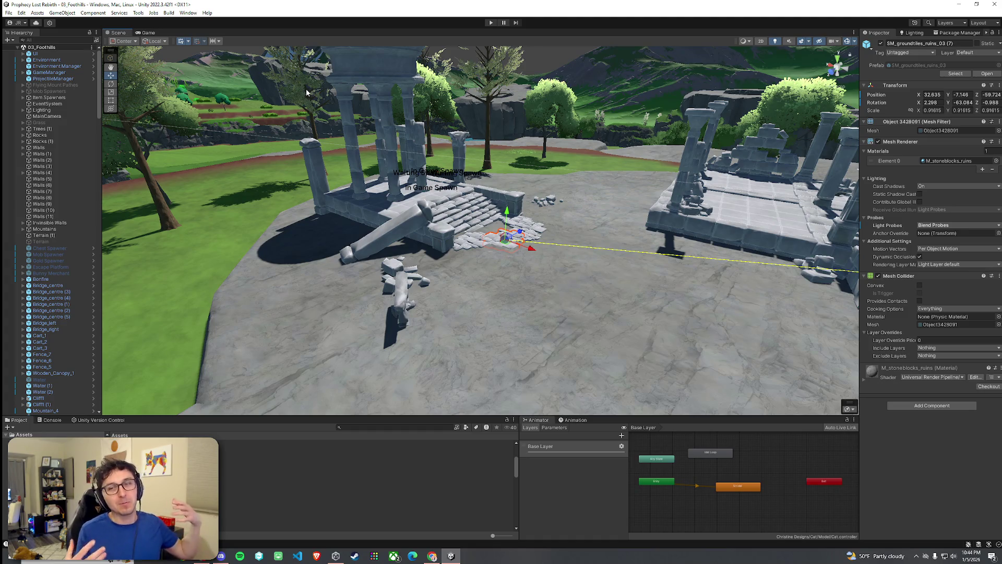
mouse_move(238, 75)
left_mouse_down()
mouse_move(350, 235)
mouse_move(307, 214)
mouse_move(199, 230)
mouse_move(152, 202)
left_mouse_up()
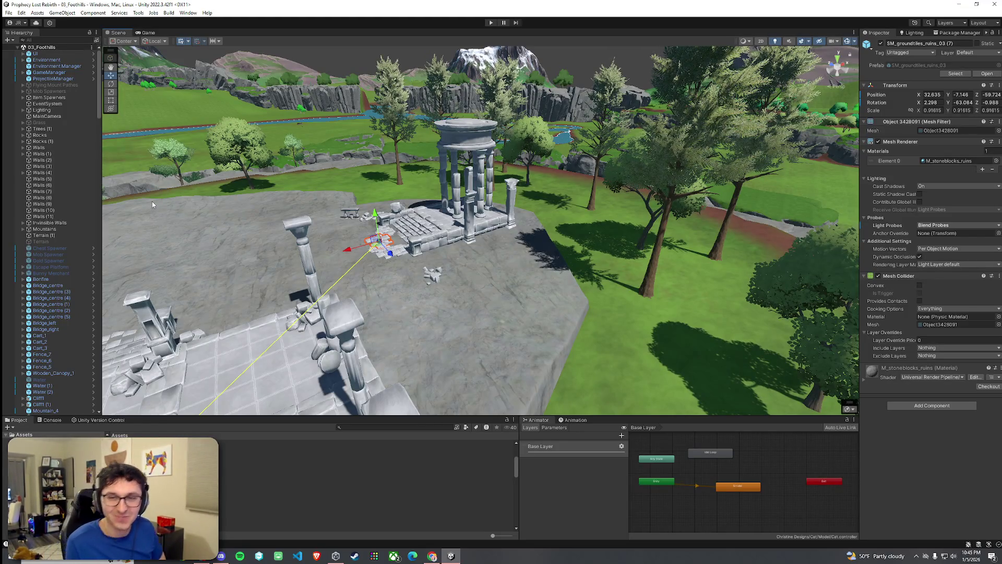
mouse_move(217, 160)
left_mouse_down()
mouse_move(376, 244)
mouse_move(299, 209)
mouse_move(554, 204)
mouse_move(590, 217)
left_mouse_up()
Select the temple's square columns and a stone block, then only the ruins platform
left_click(431, 214)
left_click(592, 219, "shift")
left_click(431, 183, "shift")
mouse_move(430, 182)
left_mouse_down()
mouse_move(350, 303)
mouse_move(412, 250)
mouse_move(590, 199)
mouse_move(571, 231)
left_mouse_up()
left_click(433, 235, "shift")
left_click(571, 231)
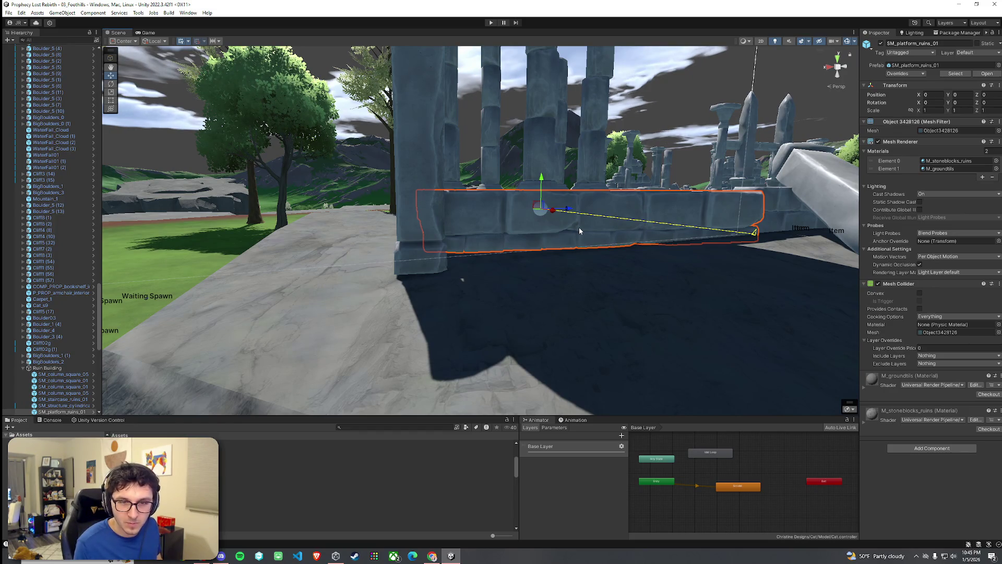
Duplicate the ruins platform and sink the copy lower into the ground
key("ctrl+d")
mouse_move(542, 189)
left_mouse_down()
mouse_move(540, 237)
mouse_move(540, 220)
mouse_move(534, 232)
mouse_move(855, 208)
mouse_move(693, 193)
mouse_move(370, 216)
mouse_move(229, 211)
mouse_move(411, 238)
left_mouse_up()
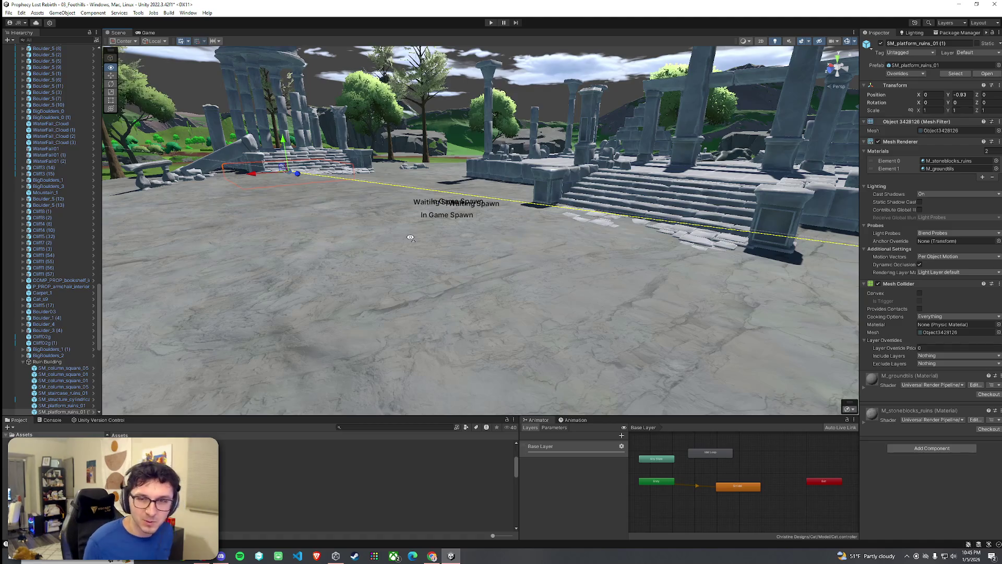
left_click_drag(410, 237, 392, 202)
key("f")
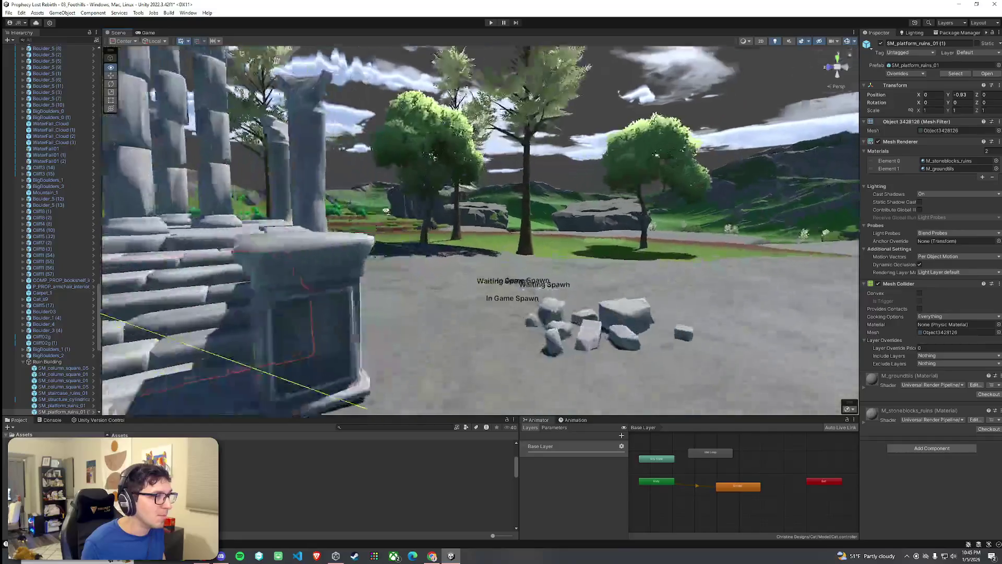
mouse_move(104, 256)
left_mouse_down()
mouse_move(112, 222)
mouse_move(97, 203)
left_mouse_up()
Select the rubble pile on the plaza and tilt it slightly
left_click(483, 214)
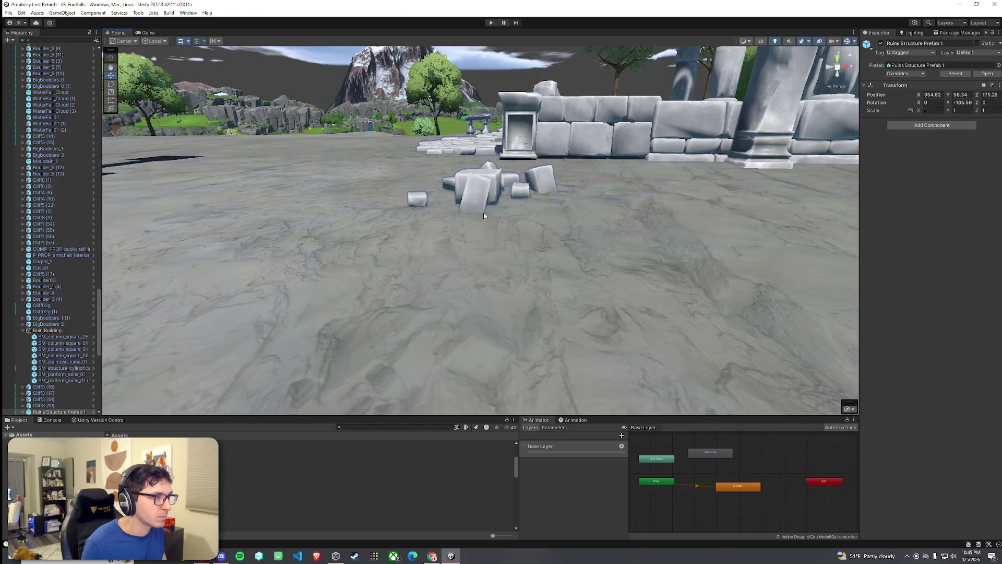
mouse_move(490, 198)
left_mouse_down()
mouse_move(336, 210)
mouse_move(585, 200)
left_mouse_up()
left_click(588, 206)
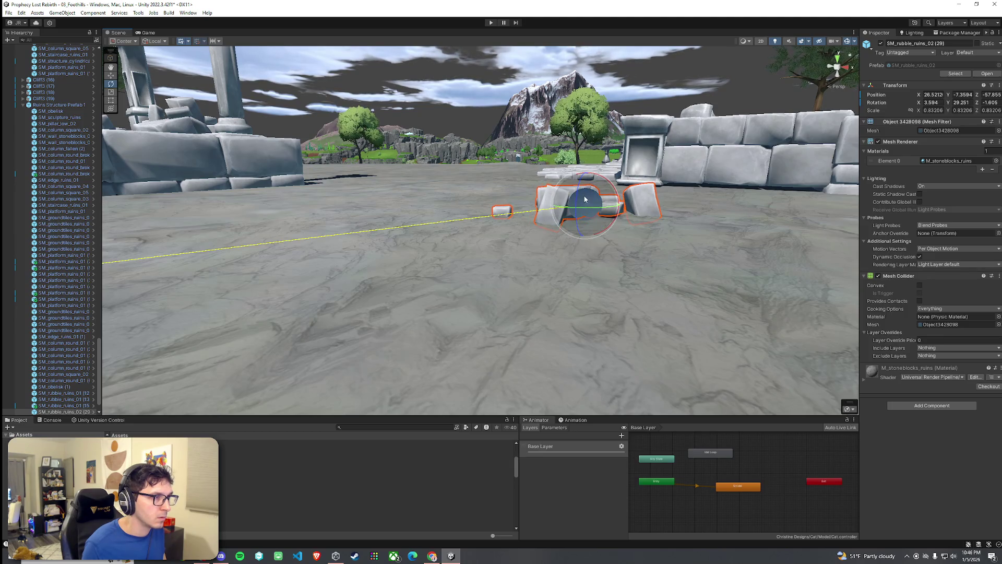
mouse_move(606, 185)
left_mouse_down()
mouse_move(624, 239)
mouse_move(552, 226)
mouse_move(685, 253)
mouse_move(655, 251)
mouse_move(661, 237)
mouse_move(505, 178)
left_mouse_up()
left_click(622, 241)
Lower the ruins staircase slightly with the Move tool
left_click(540, 191)
key("w")
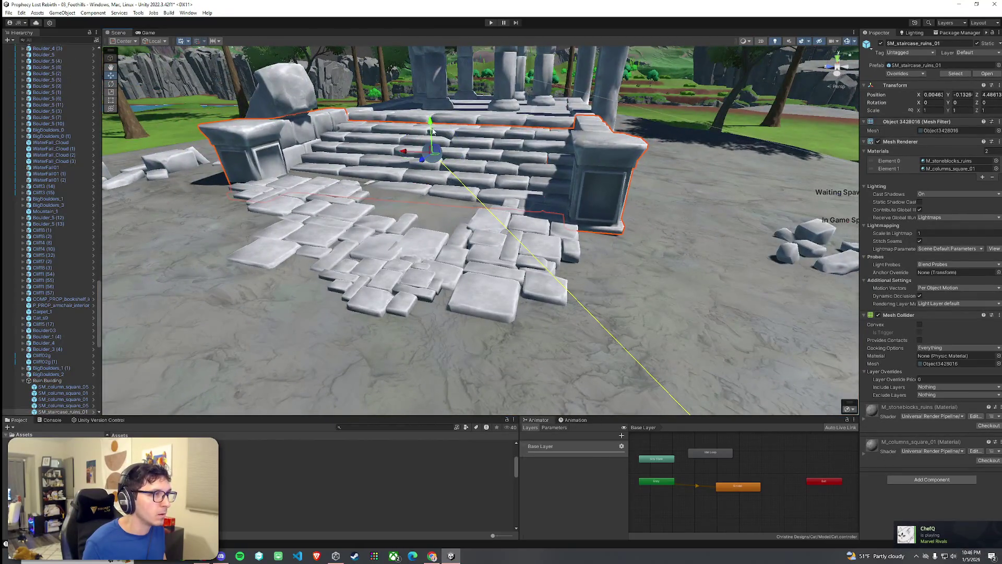
left_click_drag(434, 130, 365, 130)
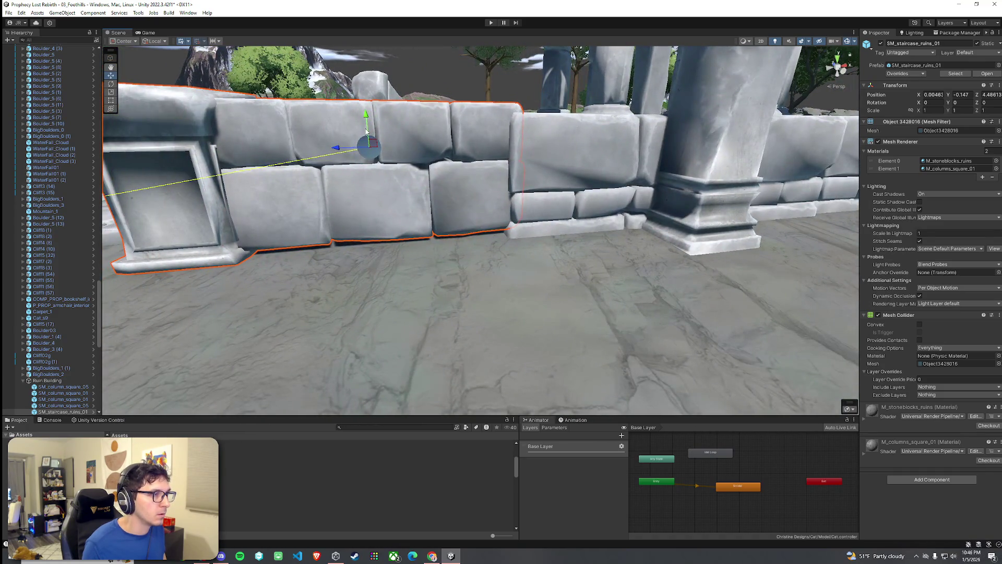
left_click(366, 131)
left_click(371, 136)
mouse_move(368, 135)
left_mouse_down()
mouse_move(653, 136)
mouse_move(417, 174)
mouse_move(535, 204)
mouse_move(656, 207)
left_mouse_up()
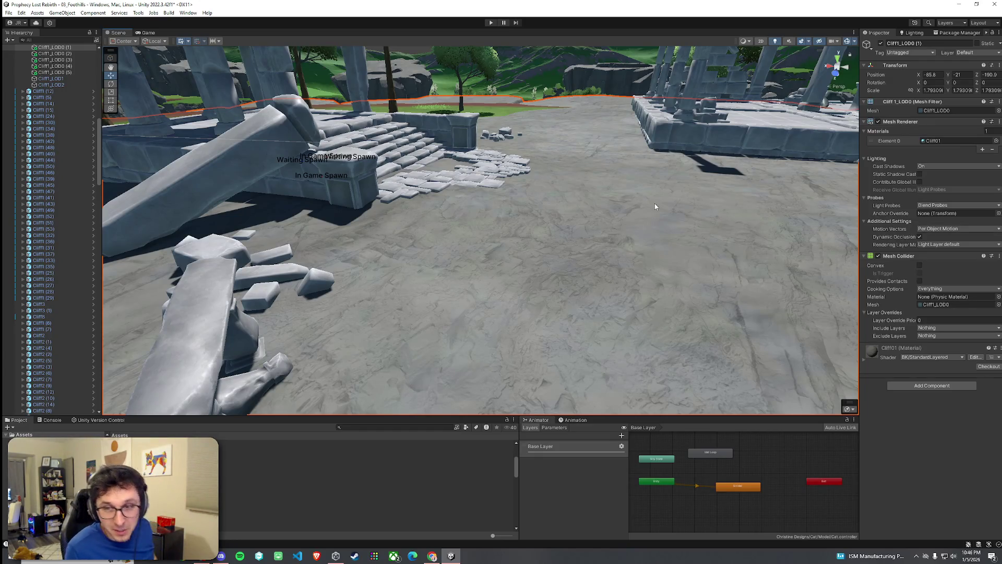
Save the scene and pull back to a wide view of the ruins
left_click(8, 12)
left_click(18, 51)
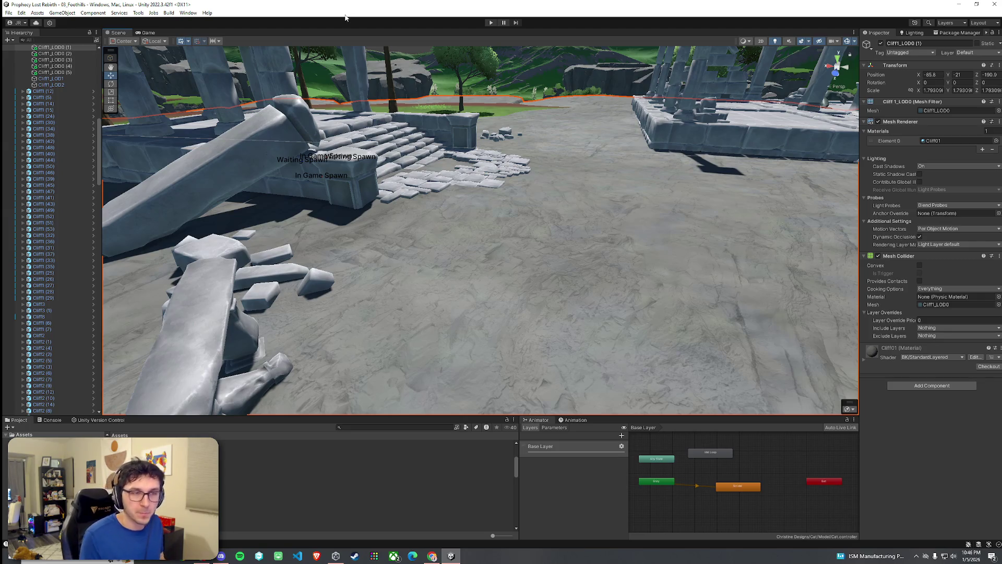
mouse_move(179, 134)
left_mouse_down()
mouse_move(419, 269)
mouse_move(416, 250)
left_mouse_up()
Sink the broken column with fallen pieces slightly and tilt it a few degrees
left_click(412, 228)
scroll(433, 231, "up", 3)
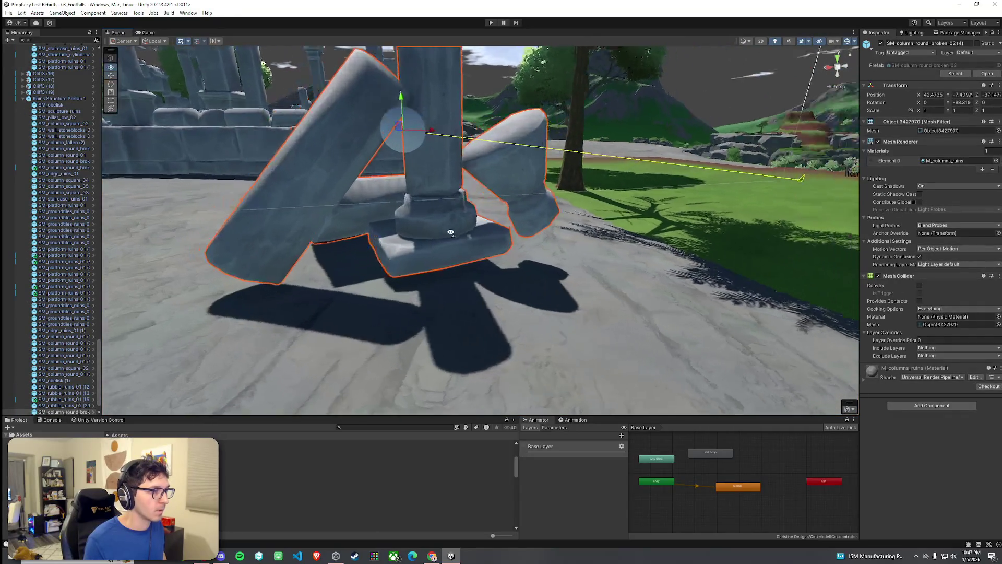
mouse_move(416, 128)
left_mouse_down()
mouse_move(427, 168)
mouse_move(544, 155)
mouse_move(262, 170)
mouse_move(419, 192)
left_mouse_up()
key("e")
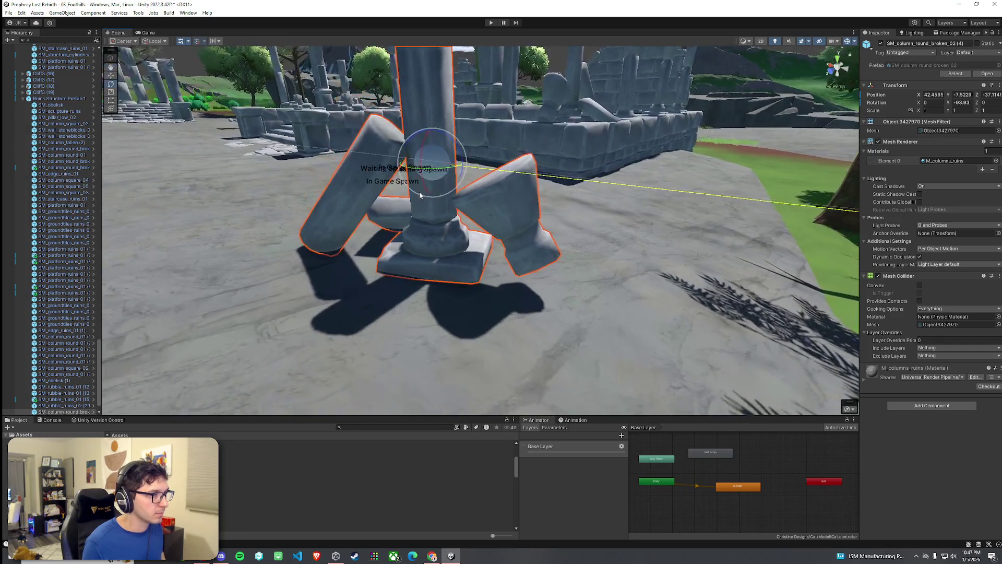
left_click_drag(438, 148, 473, 159)
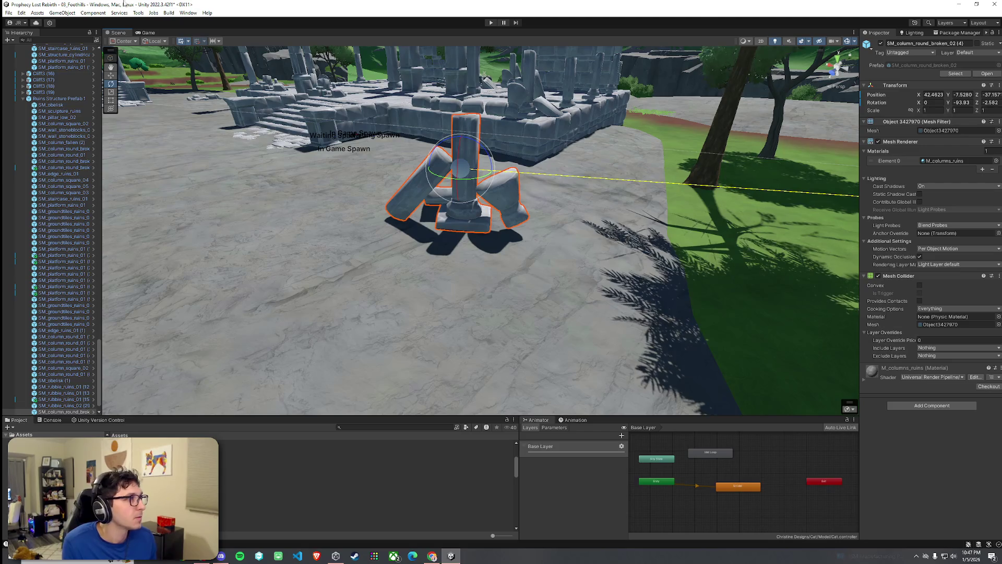
left_click(9, 13)
key("Escape")
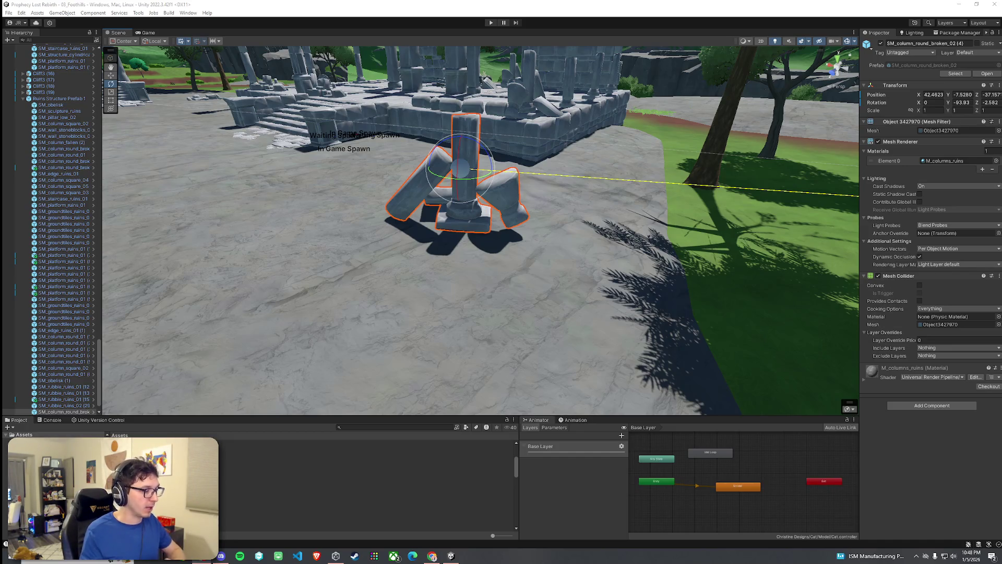
Orbit and zoom the view to inspect the broken round column beside the temple ruins
mouse_move(791, 251)
left_mouse_down()
mouse_move(515, 305)
mouse_move(528, 280)
mouse_move(911, 196)
left_mouse_up()
scroll(480, 230, "down", 10)
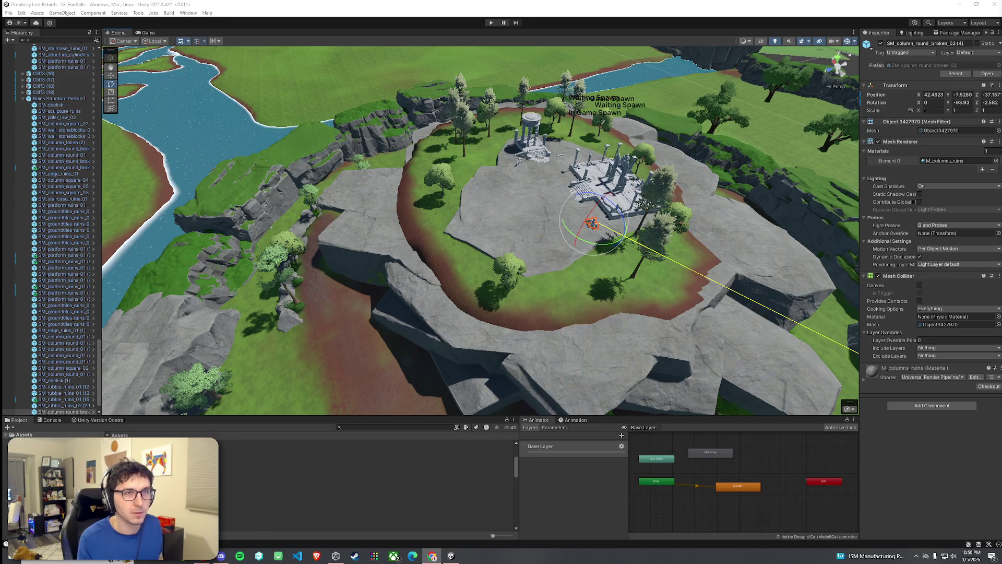
Select Ruins Structure Prefab 1 and locate its source prefab asset in the Project window
mouse_move(629, 219)
left_mouse_down()
mouse_move(653, 179)
mouse_move(702, 182)
left_mouse_up()
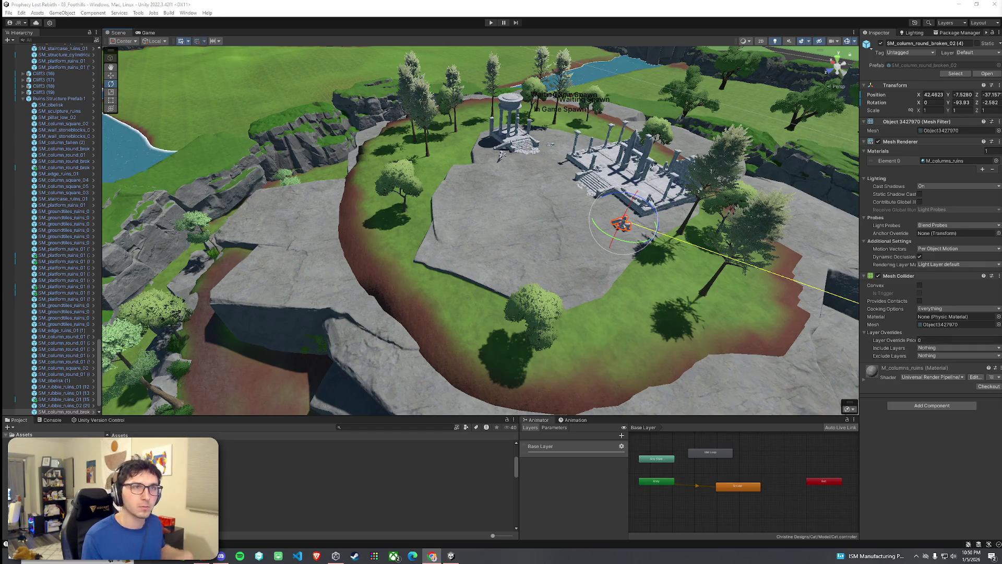
mouse_move(594, 242)
left_mouse_down()
mouse_move(593, 251)
mouse_move(606, 242)
left_mouse_up()
left_click(261, 497)
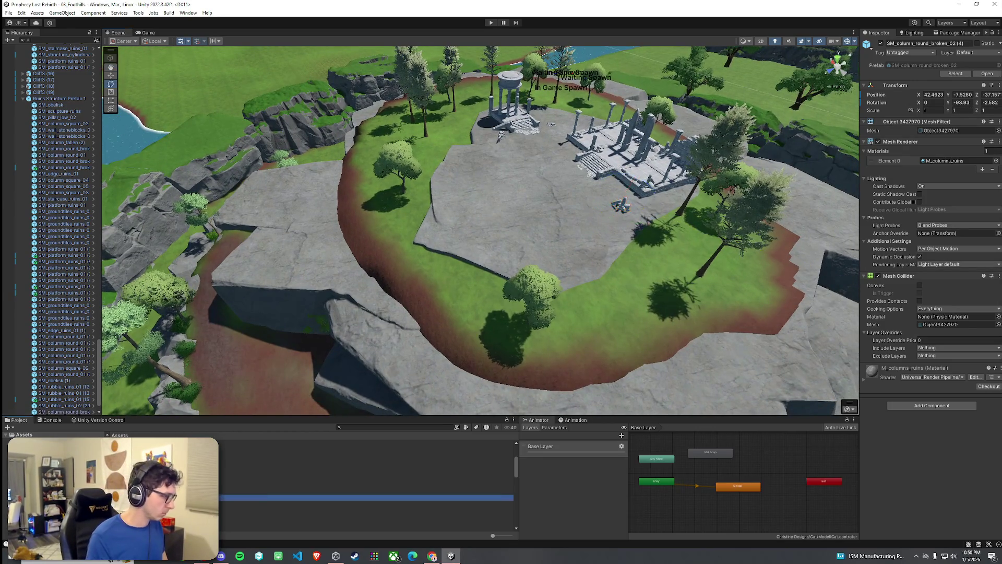
left_click(58, 98)
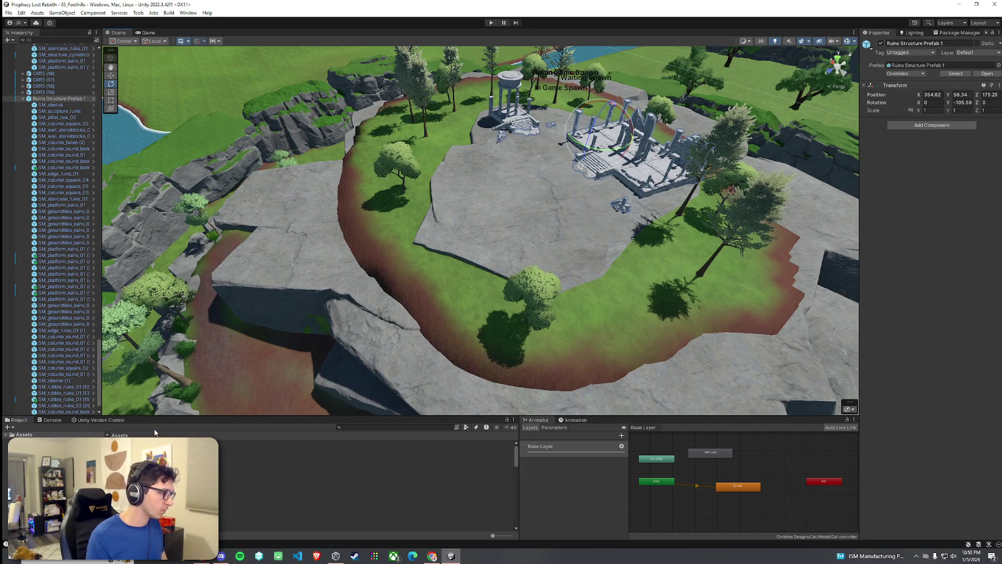
right_click(60, 102)
mouse_move(136, 203)
left_click(184, 224)
Drop Ruins Structure Prefab 2 onto the plateau, raise it, then undo the placement
mouse_move(261, 449)
left_mouse_down()
mouse_move(258, 418)
mouse_move(376, 314)
mouse_move(513, 248)
mouse_move(680, 251)
mouse_move(813, 279)
mouse_move(801, 278)
left_mouse_up()
key("w")
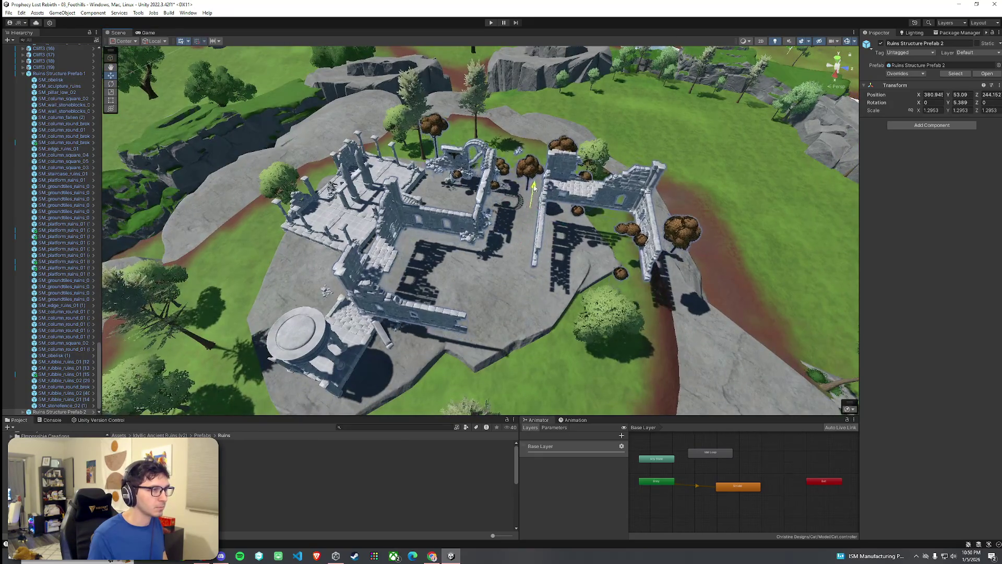
left_click_drag(539, 209, 538, 157)
key("ctrl+z")
key("ctrl+z")
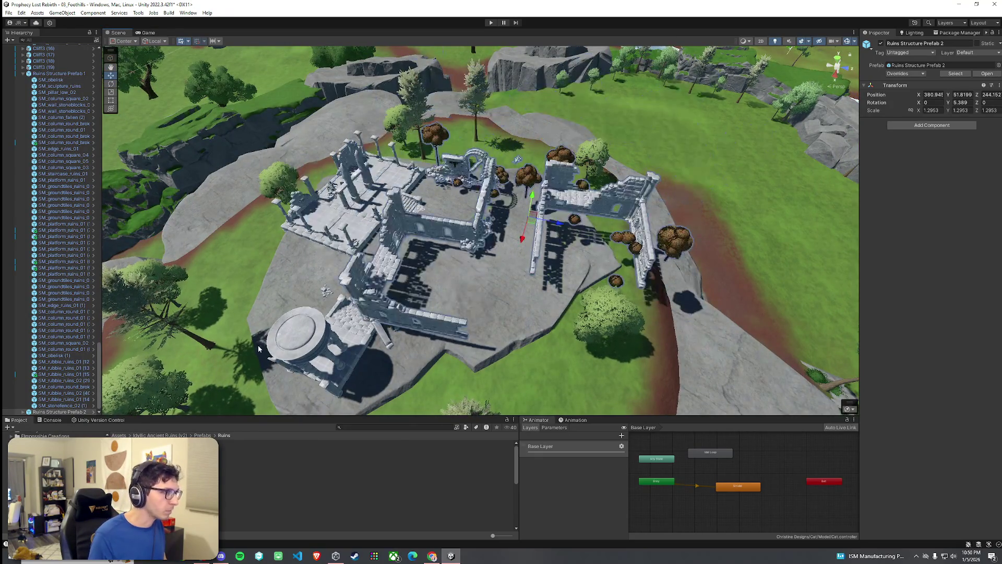
Open Ruins Structure Prefab 2 in Prefab Mode and delete its trees and column group
double_click(224, 449)
scroll(318, 313, "up", 8)
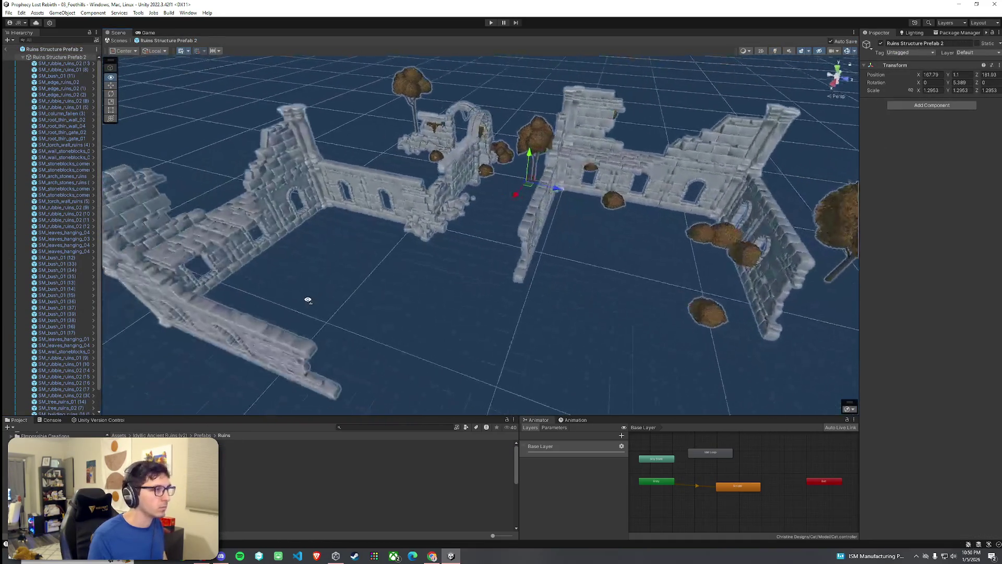
left_click_drag(308, 300, 583, 291)
scroll(583, 290, "down", 5)
left_click_drag(392, 100, 490, 293)
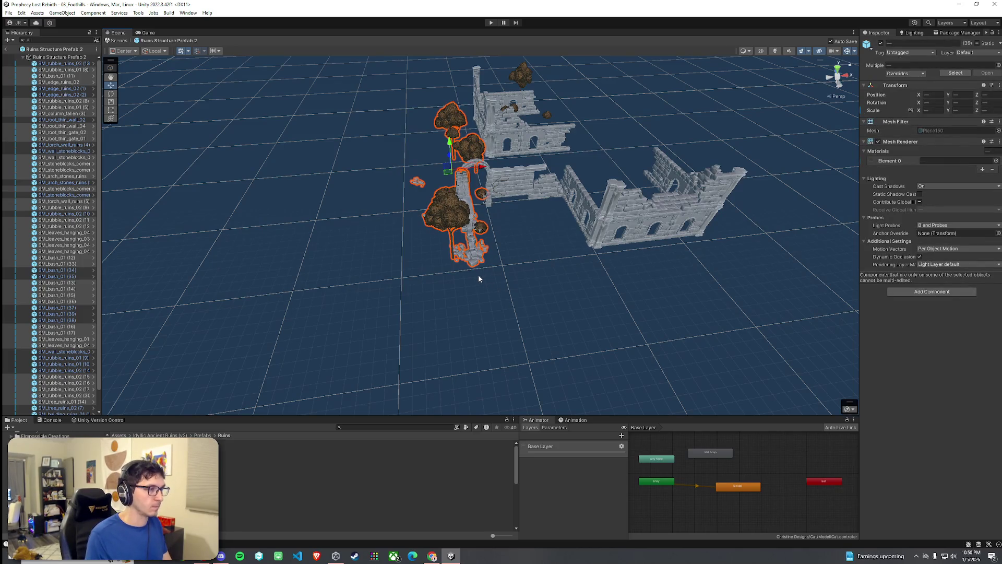
key("Delete")
Delete the remaining tree and the four bushes from the prefab
scroll(470, 250, "up", 5)
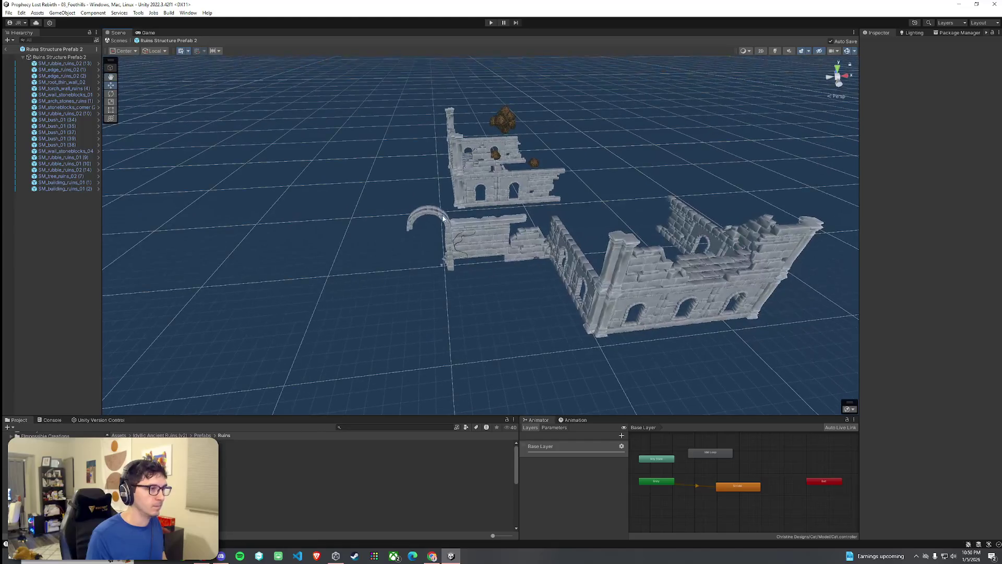
left_click(445, 220)
mouse_move(455, 287)
left_mouse_down()
mouse_move(470, 288)
mouse_move(424, 268)
mouse_move(275, 310)
mouse_move(593, 223)
left_mouse_up()
left_click(594, 223)
key("Delete")
left_click(548, 236)
key("Delete")
left_click(529, 224)
key("Delete")
left_click(538, 293)
key("Delete")
left_click(458, 212)
key("Delete")
Box-select and delete the right-hand building, then exit Prefab Mode to the scene
mouse_move(505, 251)
left_mouse_down()
mouse_move(432, 246)
mouse_move(504, 261)
left_mouse_up()
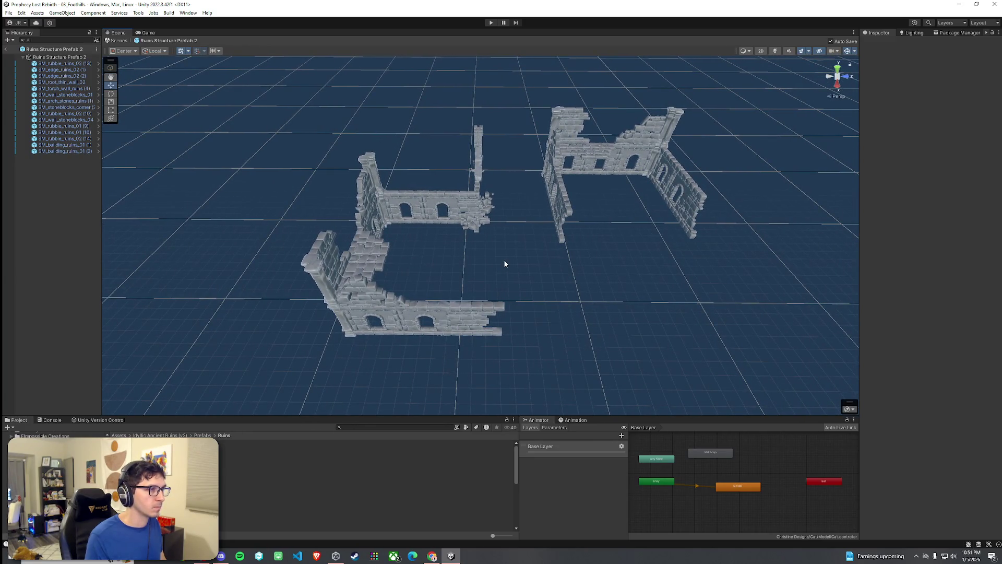
left_click_drag(537, 110, 736, 320)
key("Delete")
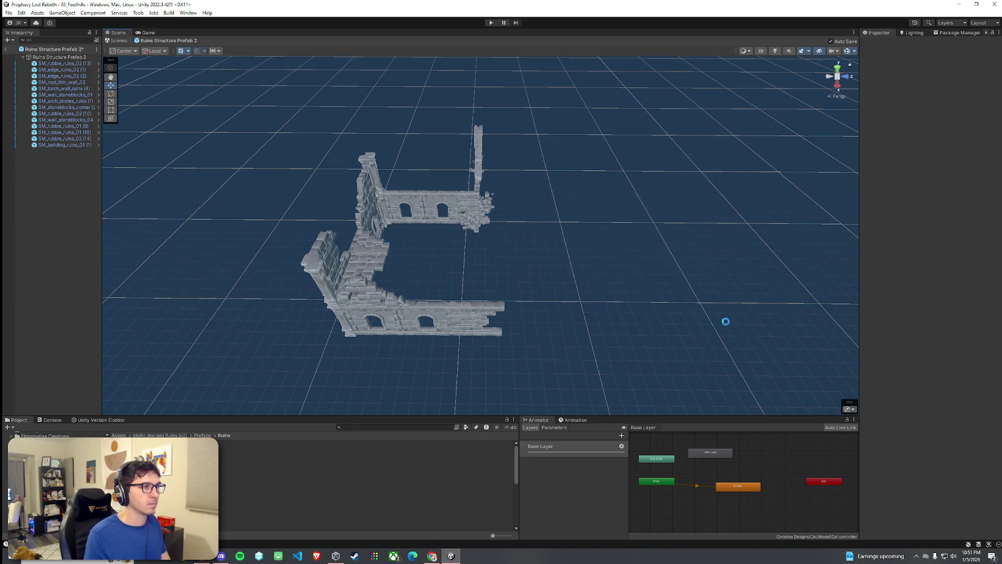
left_click(13, 50)
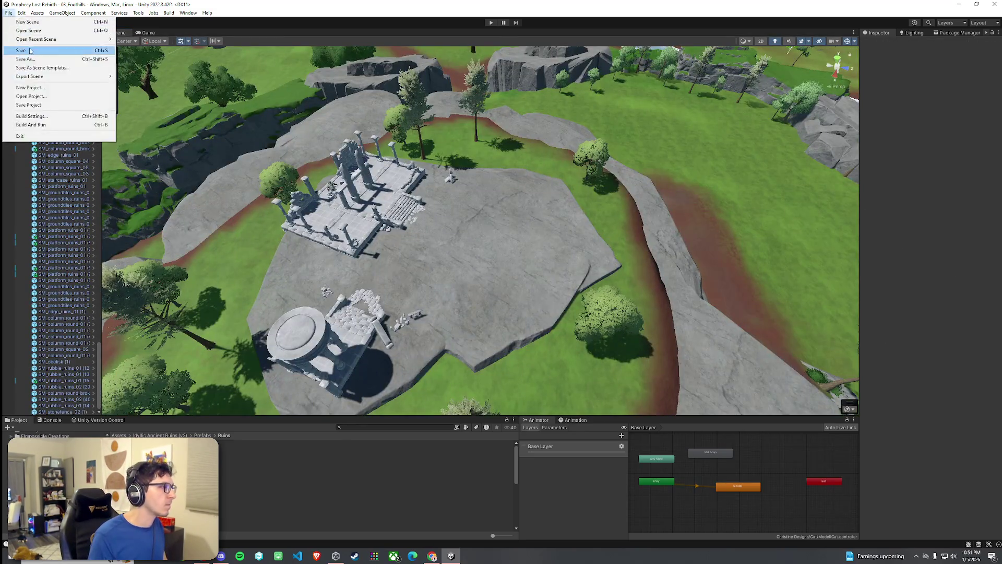
Place Ruins Structure Prefab 2 right of the temple, rotated to Y 16.422 at X 378.24, Z 254.49
mouse_move(152, 480)
left_mouse_down()
mouse_move(151, 387)
mouse_move(496, 219)
mouse_move(554, 172)
mouse_move(606, 184)
left_mouse_up()
key("e")
mouse_move(521, 208)
left_mouse_down()
mouse_move(840, 213)
mouse_move(437, 252)
mouse_move(309, 277)
mouse_move(382, 286)
mouse_move(324, 293)
mouse_move(512, 240)
left_mouse_up()
key("w")
left_click_drag(509, 200, 504, 225)
key("e")
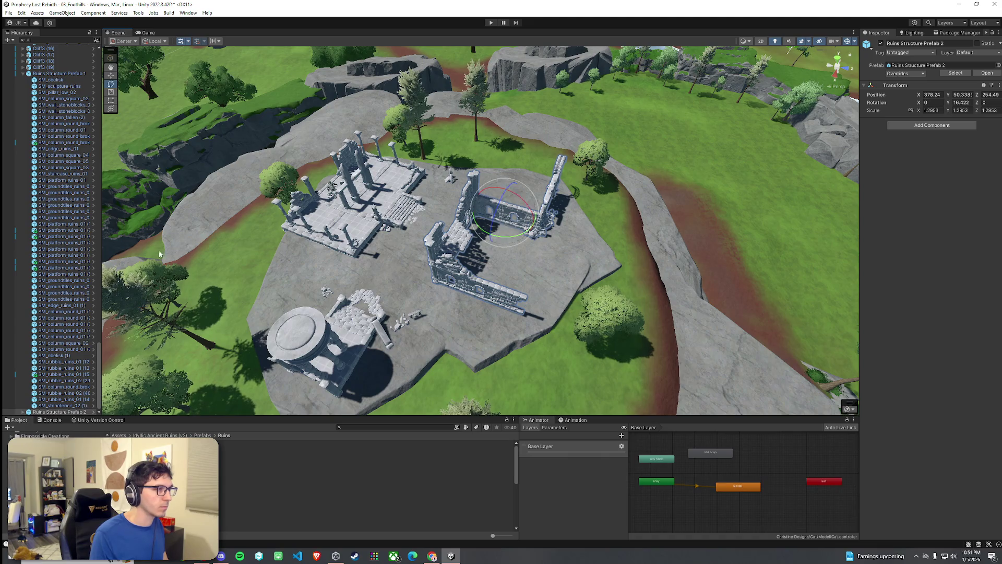
right_click(79, 412)
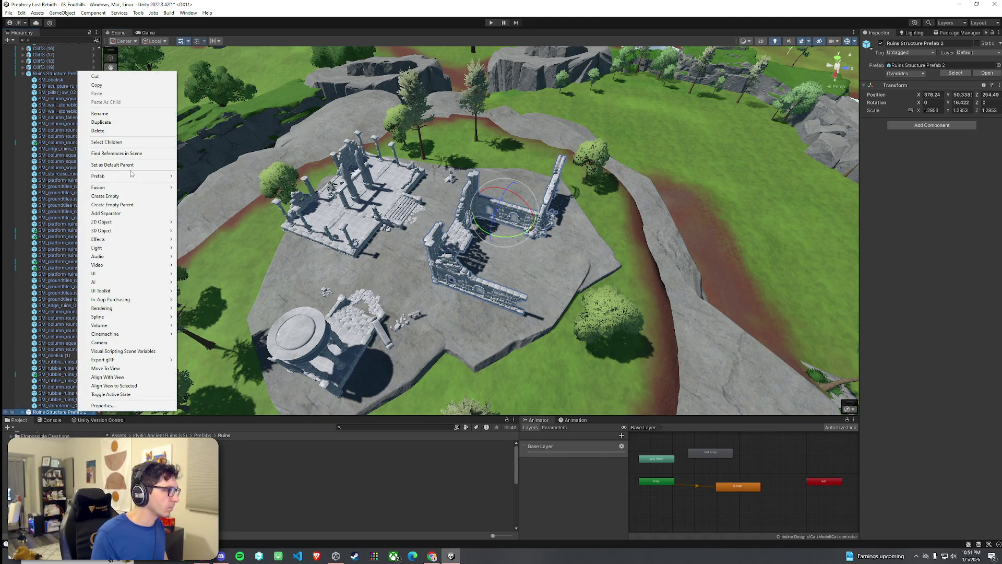
Open the placed ruin's prefab and delete the right-hand wall pieces plus two leftover wall pieces
left_click(333, 185)
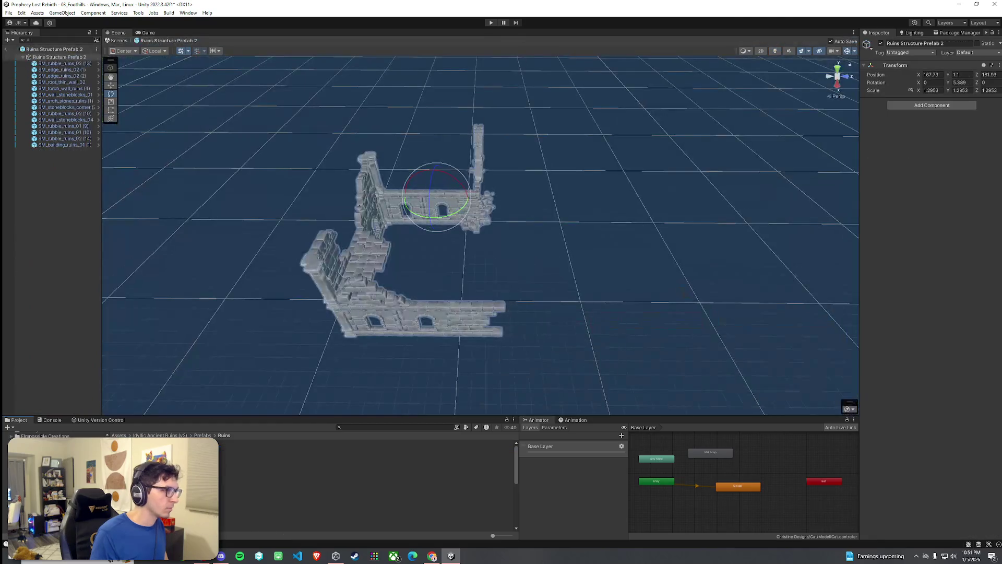
mouse_move(333, 204)
left_mouse_down()
mouse_move(268, 165)
mouse_move(313, 279)
mouse_move(524, 245)
left_mouse_up()
mouse_move(553, 133)
left_mouse_down()
mouse_move(481, 206)
mouse_move(494, 201)
left_mouse_up()
key("Delete")
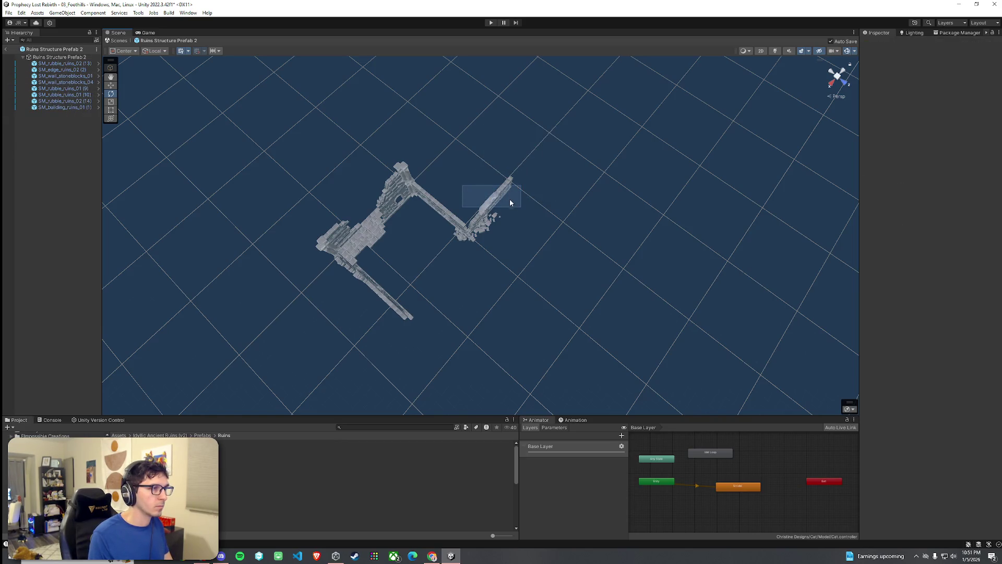
left_click(499, 185)
key("Delete")
left_click(492, 211)
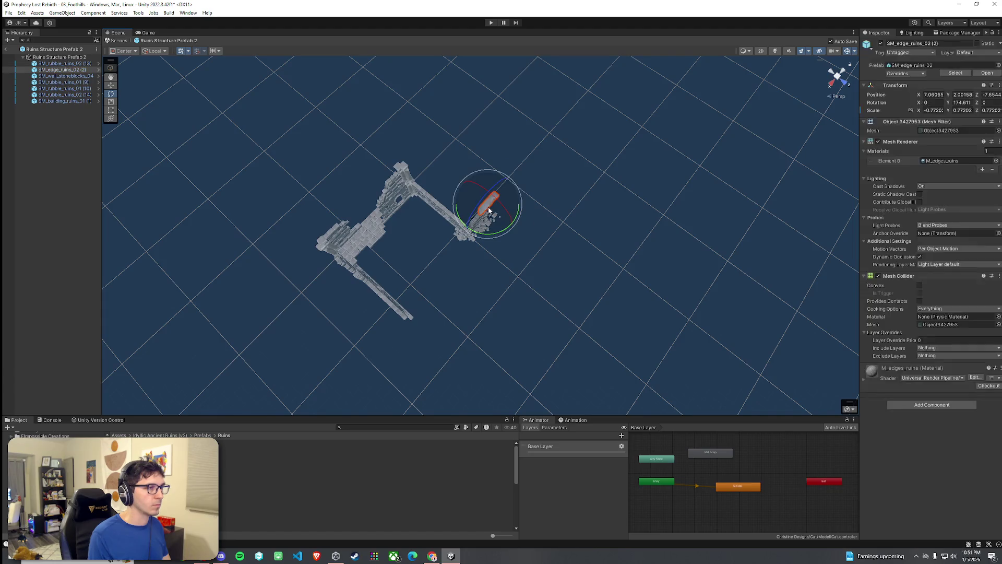
key("Delete")
Inspect the remaining corner building ruin and rubble pile, then exit Prefab Mode
mouse_move(508, 222)
left_mouse_down()
mouse_move(510, 231)
mouse_move(509, 213)
left_mouse_up()
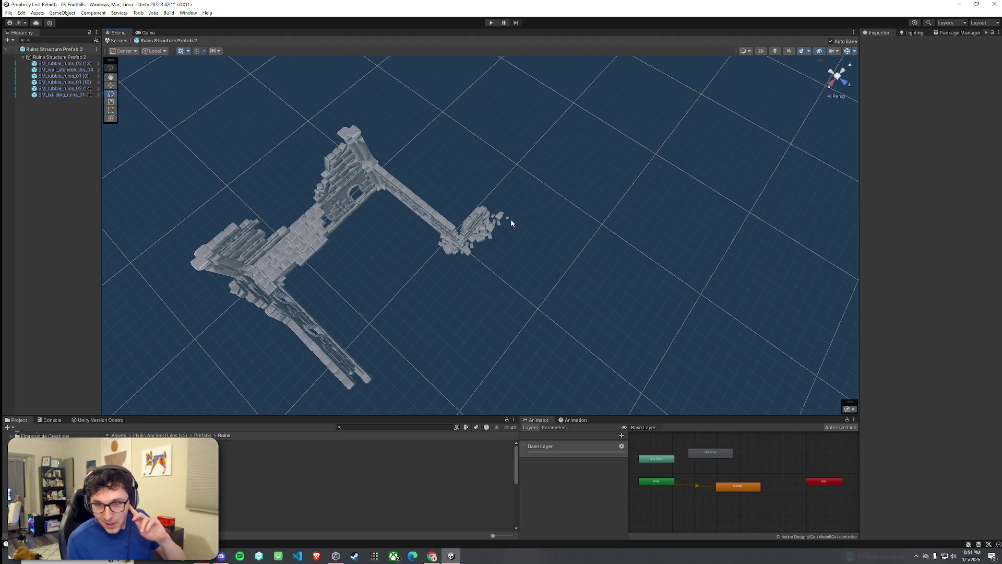
mouse_move(524, 214)
left_mouse_down()
mouse_move(432, 226)
mouse_move(364, 179)
mouse_move(428, 172)
mouse_move(492, 147)
left_mouse_up()
left_click(378, 180)
scroll(397, 178, "up", 3)
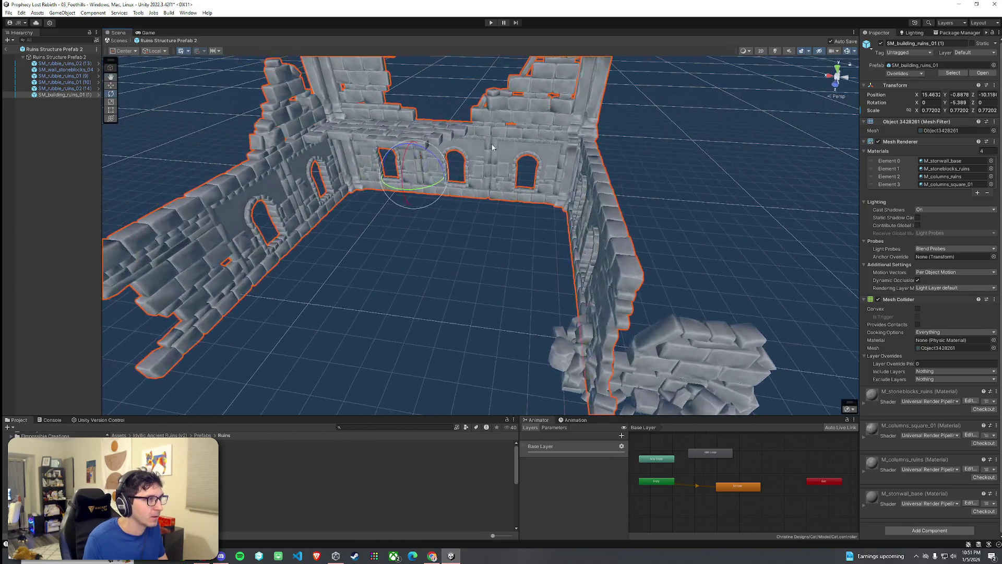
mouse_move(363, 240)
left_mouse_down()
mouse_move(423, 257)
mouse_move(438, 250)
left_mouse_up()
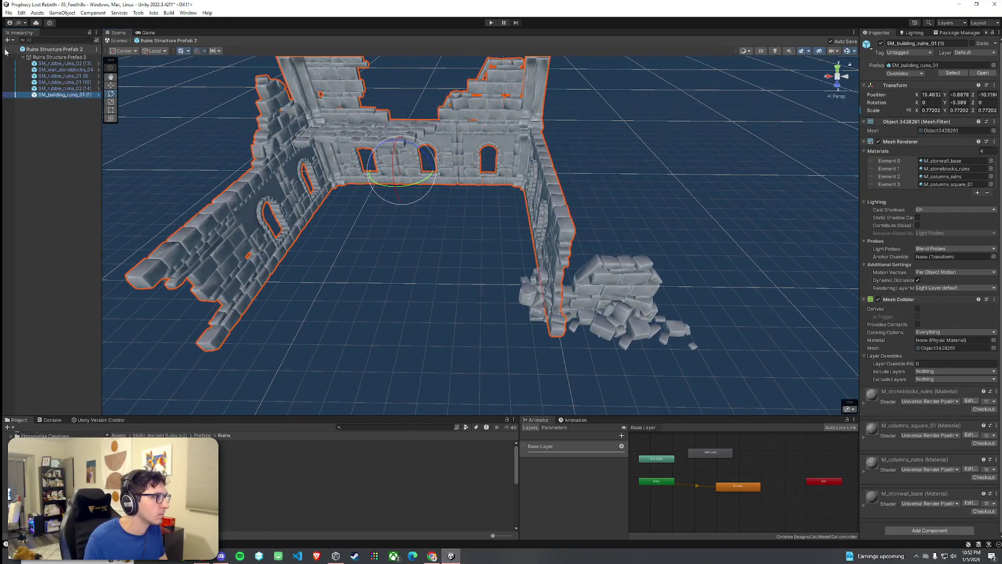
left_click(6, 49)
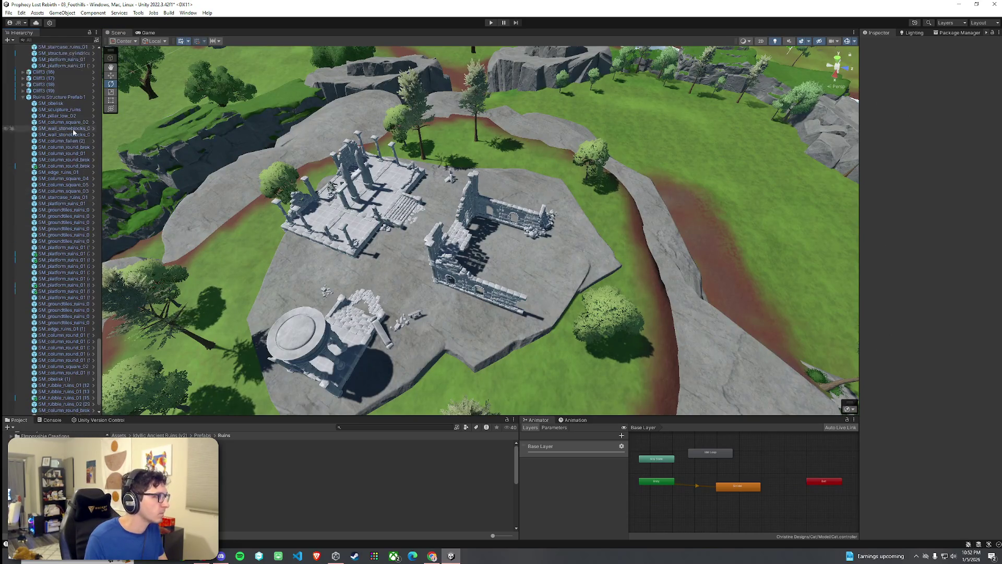
Delete the old ruin and place a fresh trimmed Ruins Structure Prefab 2, turned about half a turn
left_click(59, 411)
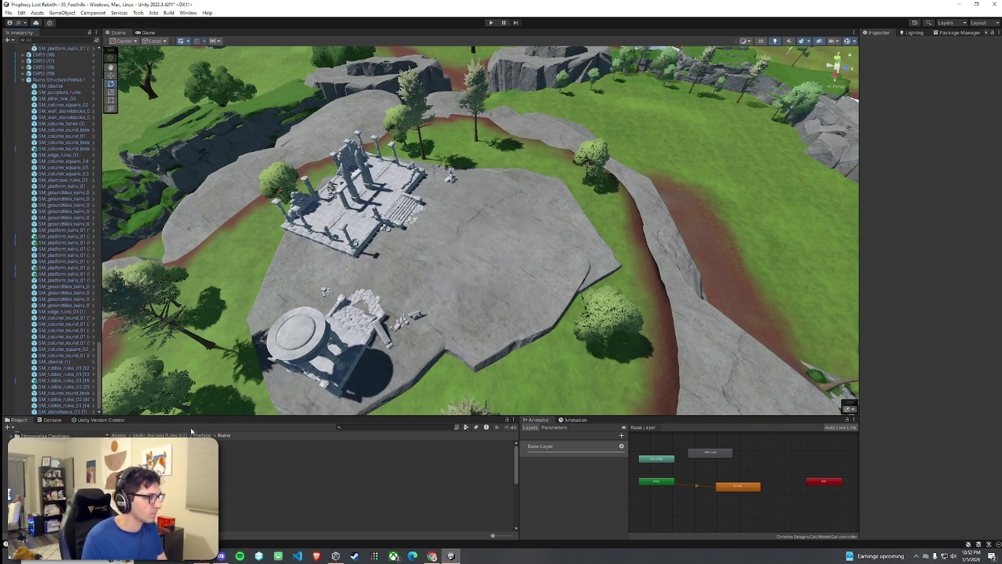
key("Delete")
mouse_move(365, 455)
left_mouse_down()
mouse_move(433, 281)
mouse_move(620, 178)
mouse_move(600, 197)
left_mouse_up()
left_click_drag(540, 222, 621, 241)
key("w")
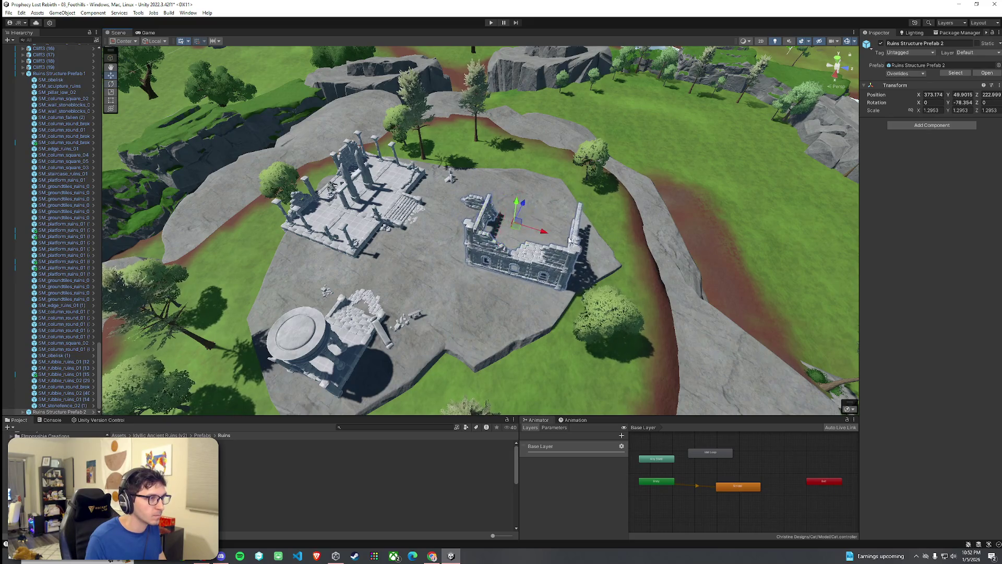
key("e")
left_click_drag(520, 232, 590, 257)
key("w")
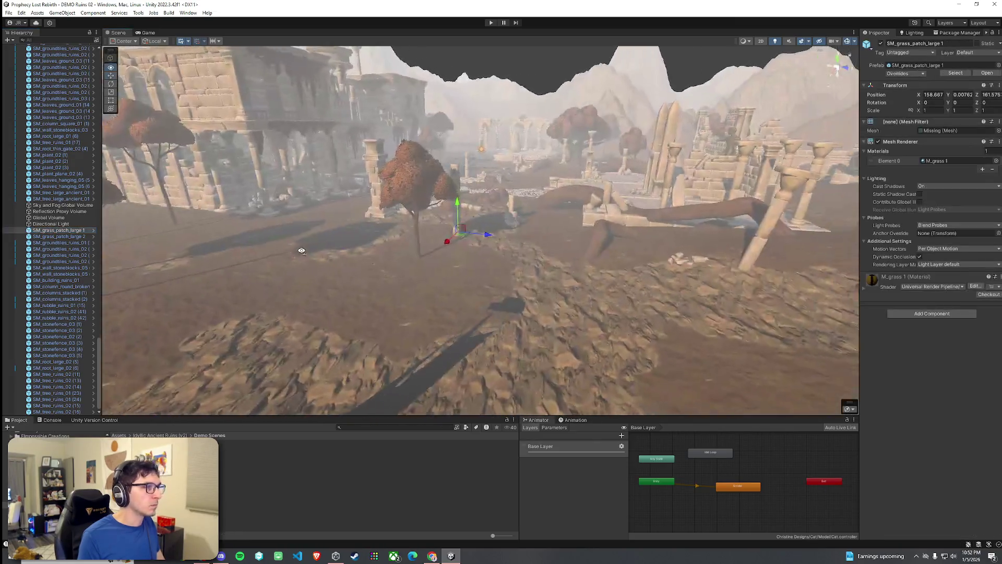
Fly through the DEMO Ruins 02 pillared ruins and select the large temple building
key("w")
mouse_move(301, 251)
left_mouse_down()
mouse_move(492, 199)
mouse_move(683, 291)
mouse_move(838, 278)
mouse_move(801, 261)
mouse_move(495, 274)
mouse_move(520, 308)
mouse_move(318, 273)
mouse_move(69, 290)
mouse_move(298, 240)
mouse_move(449, 240)
mouse_move(666, 260)
mouse_move(531, 204)
left_mouse_up()
left_click(494, 240)
left_click(494, 240)
left_click(531, 204)
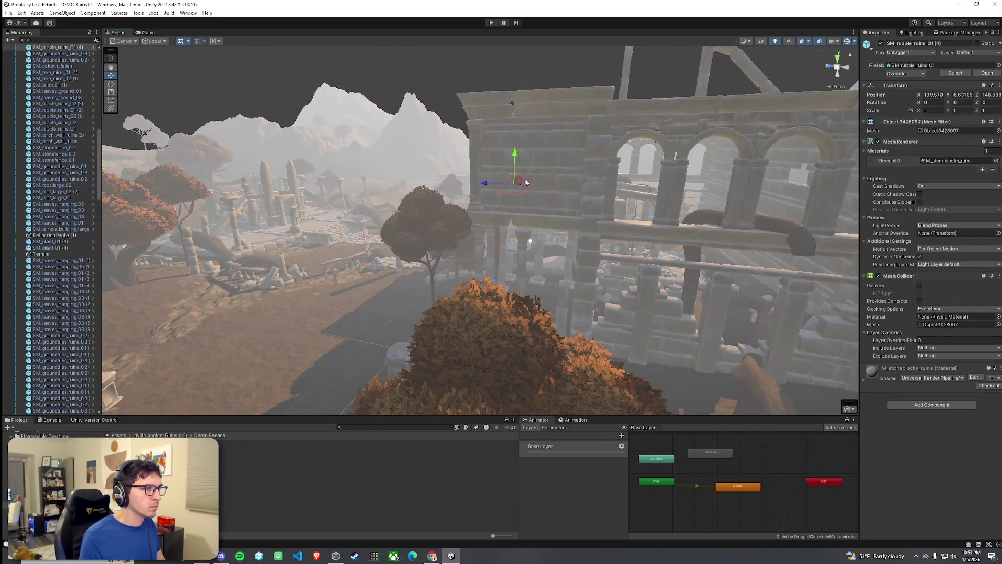
left_click(545, 163)
mouse_move(546, 163)
left_mouse_down()
mouse_move(472, 208)
mouse_move(365, 169)
mouse_move(479, 210)
left_mouse_up()
Inspect the corner building ruin and frame a low stone wall segment
left_click(474, 200)
left_click(475, 196)
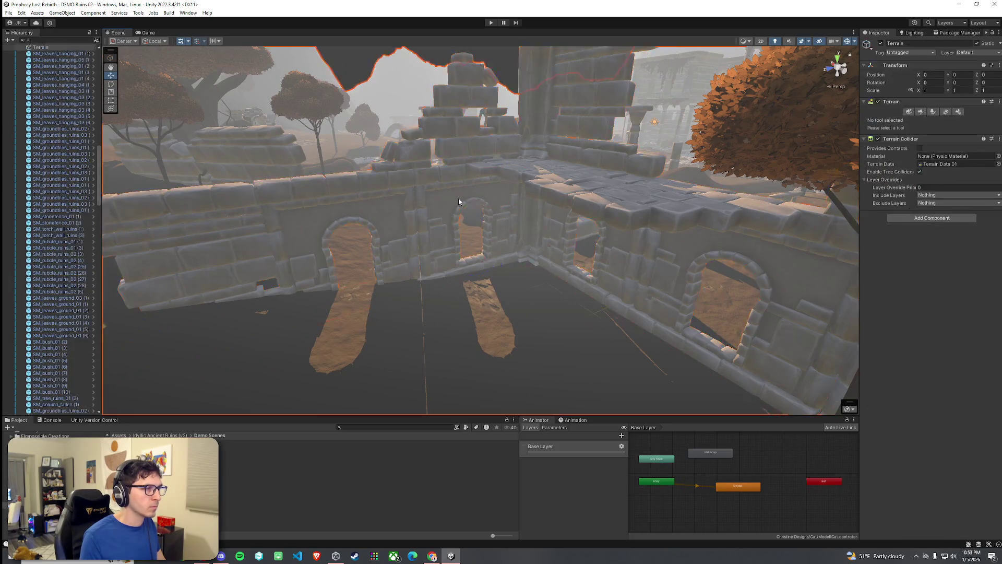
left_click(458, 199)
mouse_move(458, 198)
left_mouse_down()
mouse_move(647, 229)
mouse_move(335, 247)
left_mouse_up()
left_click(321, 248)
key("f")
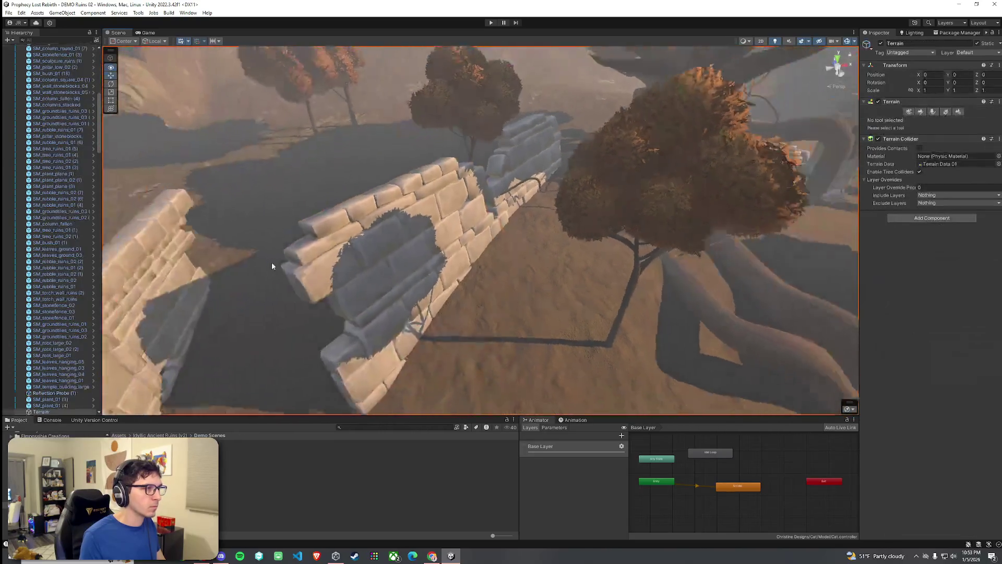
scroll(71, 165, "up", 3)
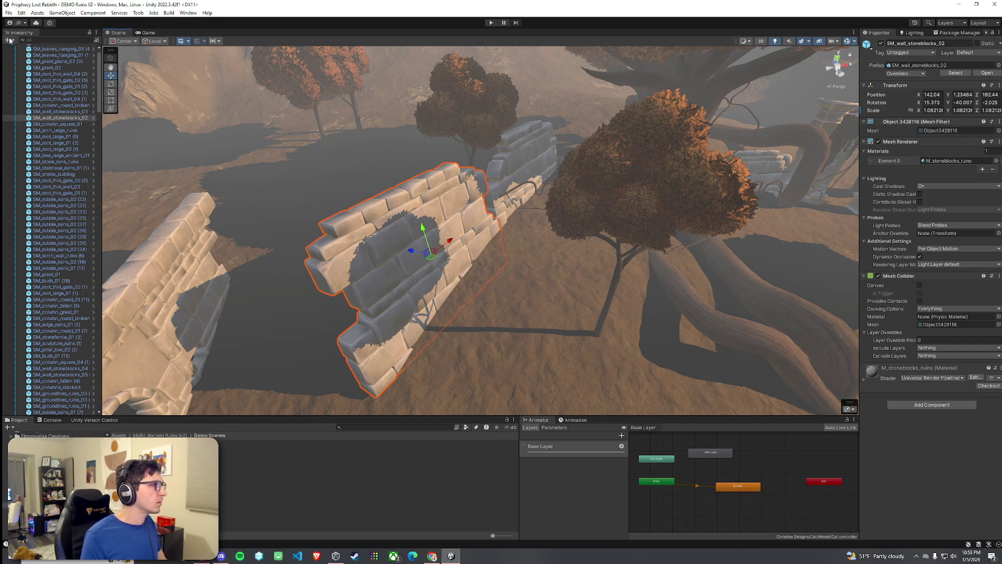
Go to Assets > Scenes and pick the 03_Foothills scene
left_click(119, 435)
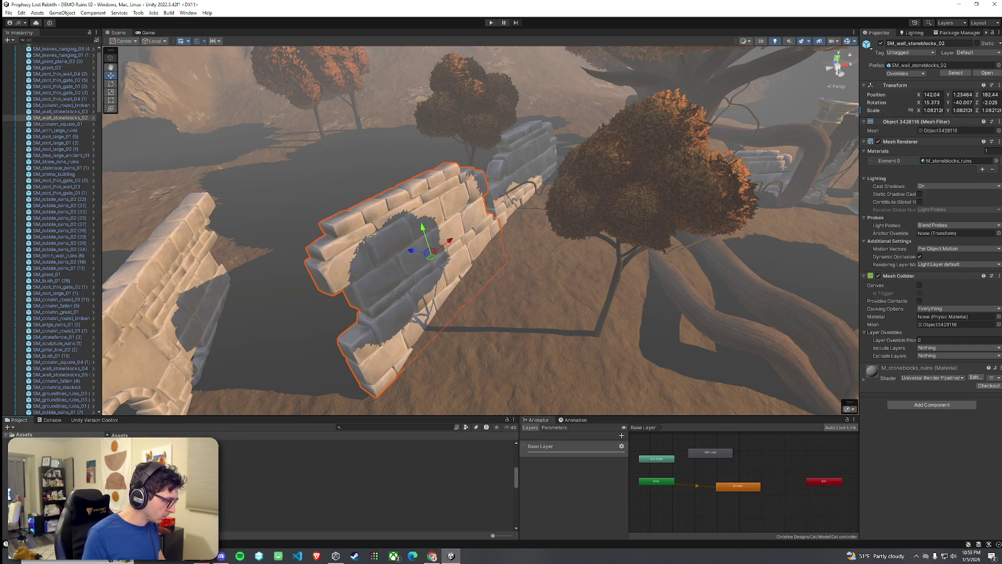
double_click(230, 493)
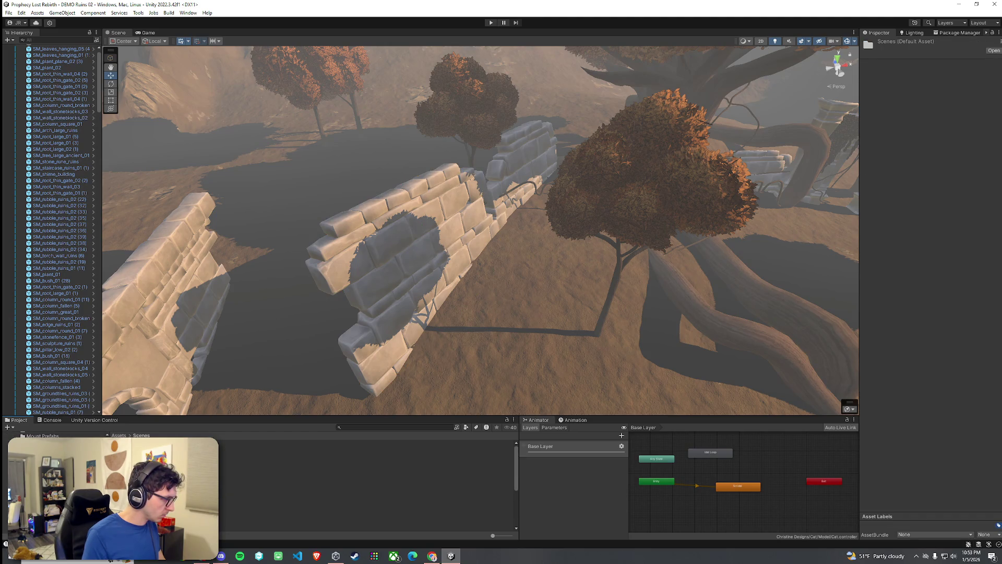
left_click(365, 499)
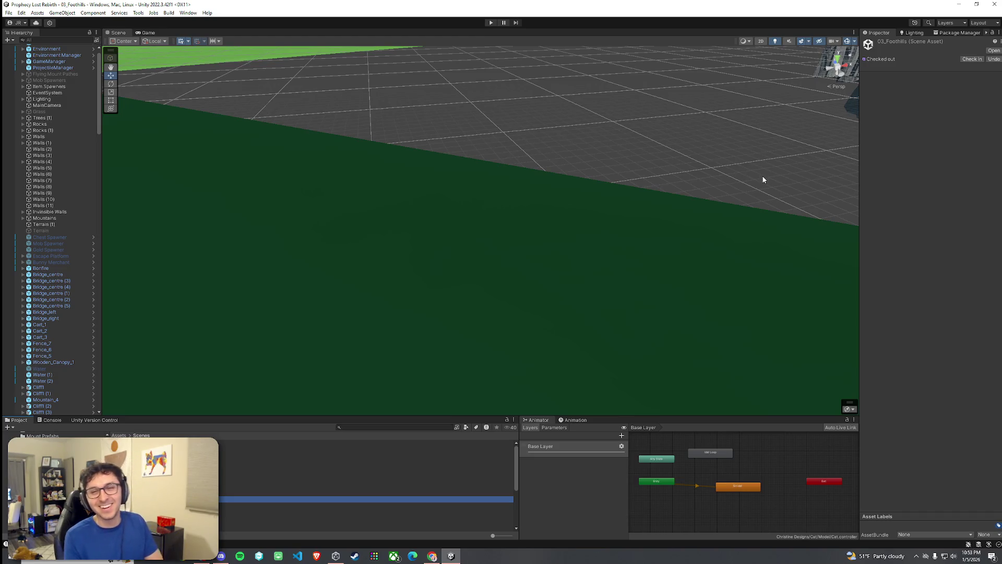
Frame Walls (7), orbit back over the temple plateau, and start searching the Assets folder
left_click(403, 148)
key("f")
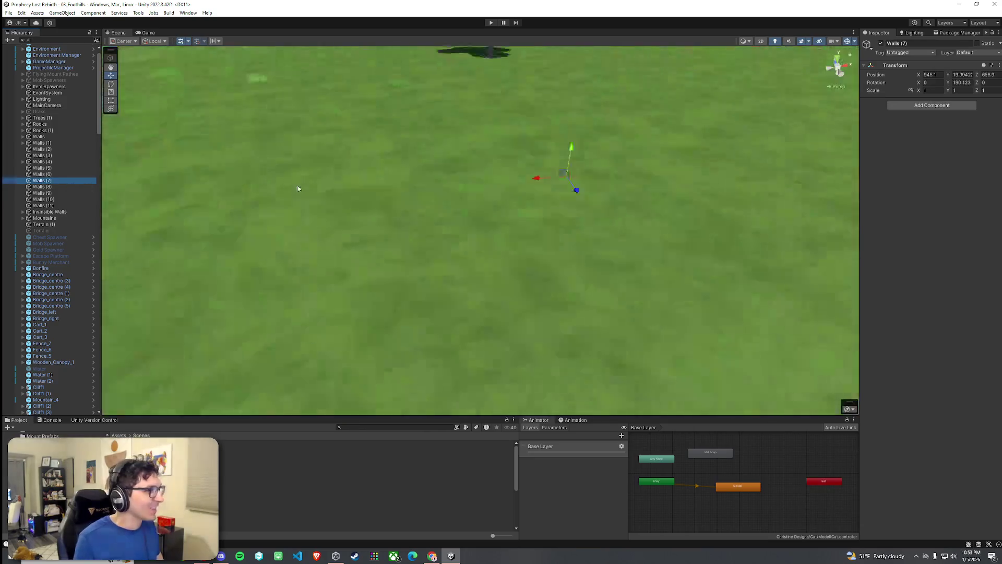
mouse_move(419, 158)
left_mouse_down()
mouse_move(277, 149)
mouse_move(101, 77)
mouse_move(401, 185)
mouse_move(590, 219)
left_mouse_up()
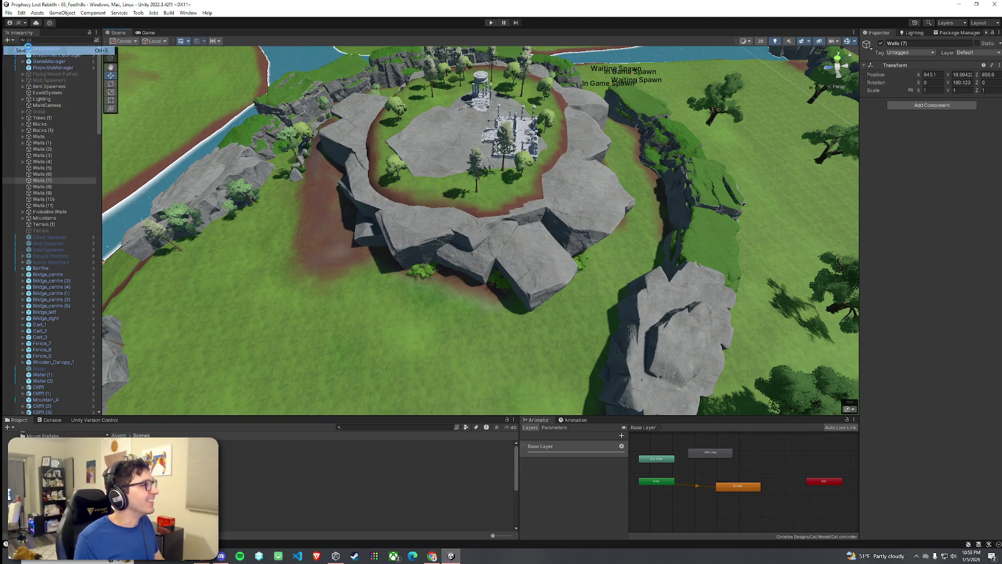
mouse_move(284, 206)
left_mouse_down()
mouse_move(301, 206)
mouse_move(288, 156)
mouse_move(281, 177)
left_mouse_up()
left_click(20, 434)
left_click(397, 427)
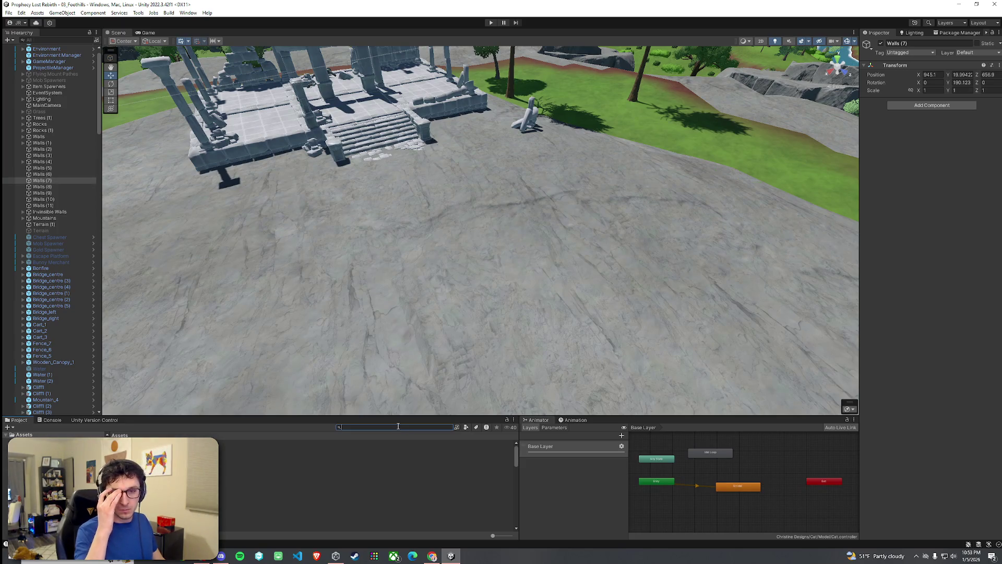
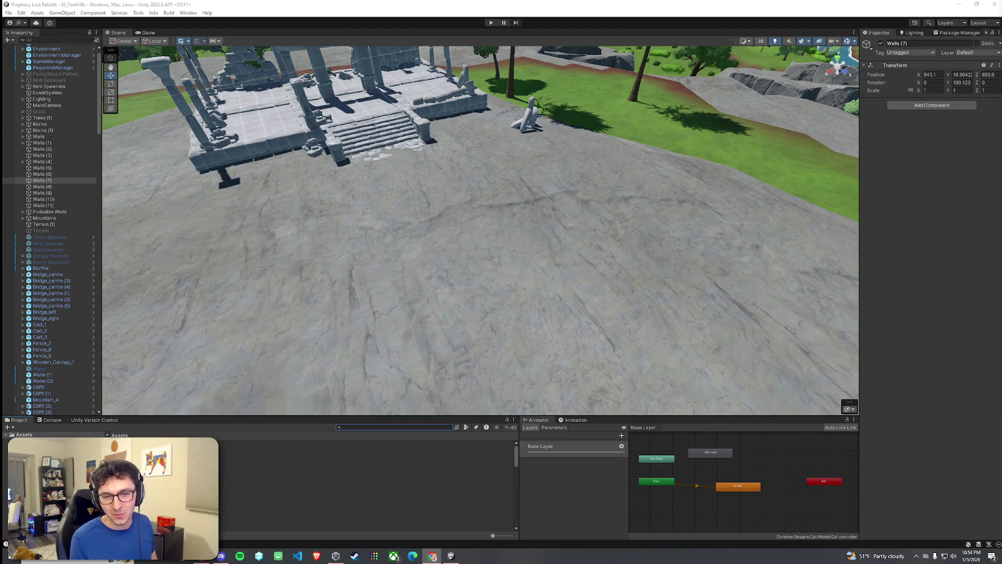
Look across the plaza toward the temple ruins and select Ruins Structure Prefab 1
left_click_drag(560, 199, 602, 199)
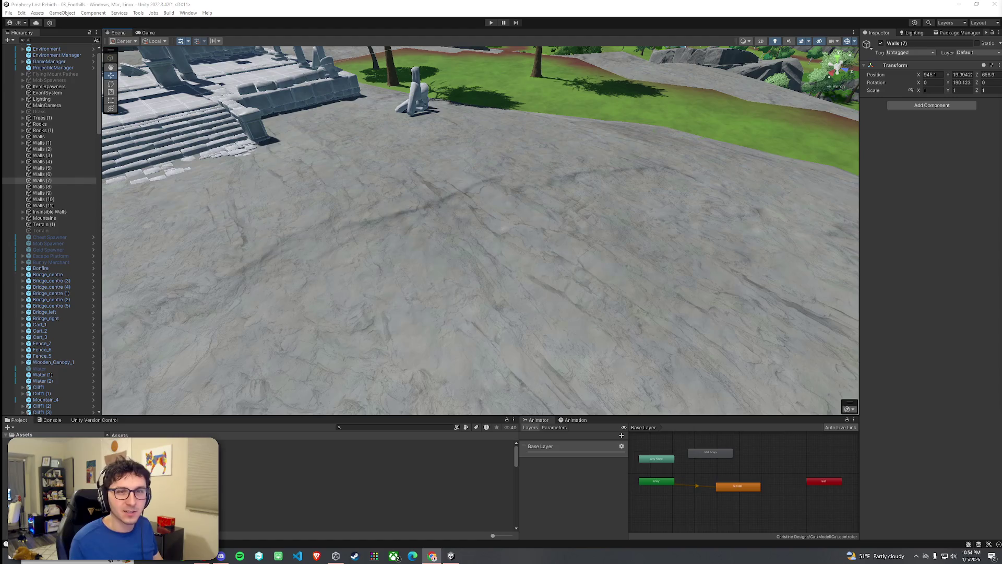
mouse_move(765, 185)
left_mouse_down()
mouse_move(557, 175)
mouse_move(512, 211)
left_mouse_up()
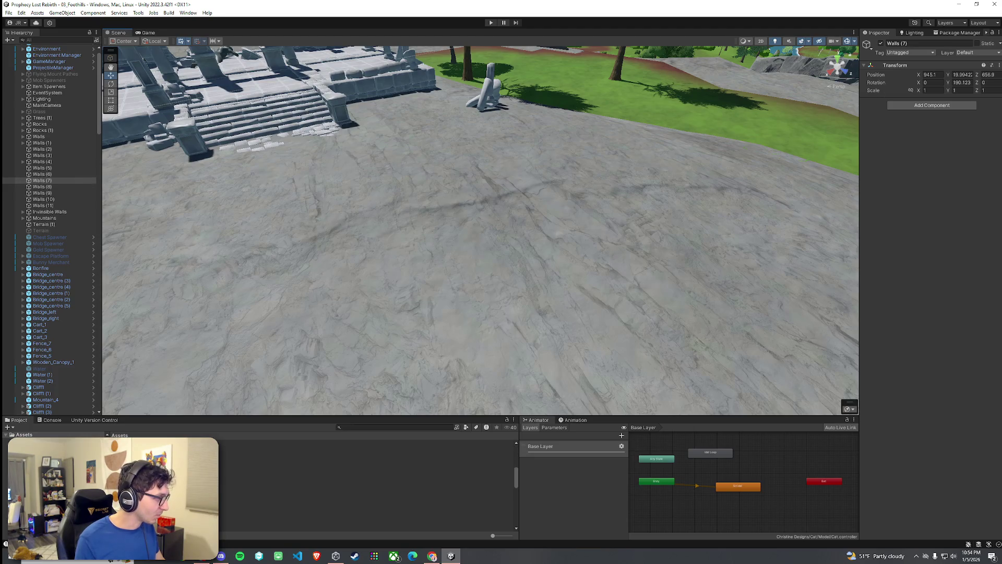
mouse_move(390, 358)
left_mouse_down()
mouse_move(314, 352)
mouse_move(414, 351)
mouse_move(449, 366)
left_mouse_up()
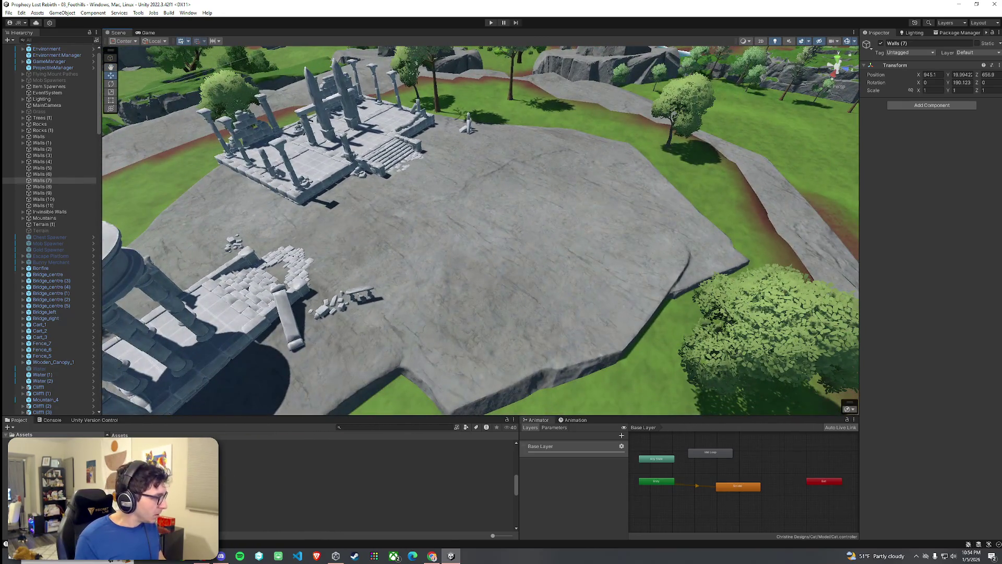
left_click(307, 188)
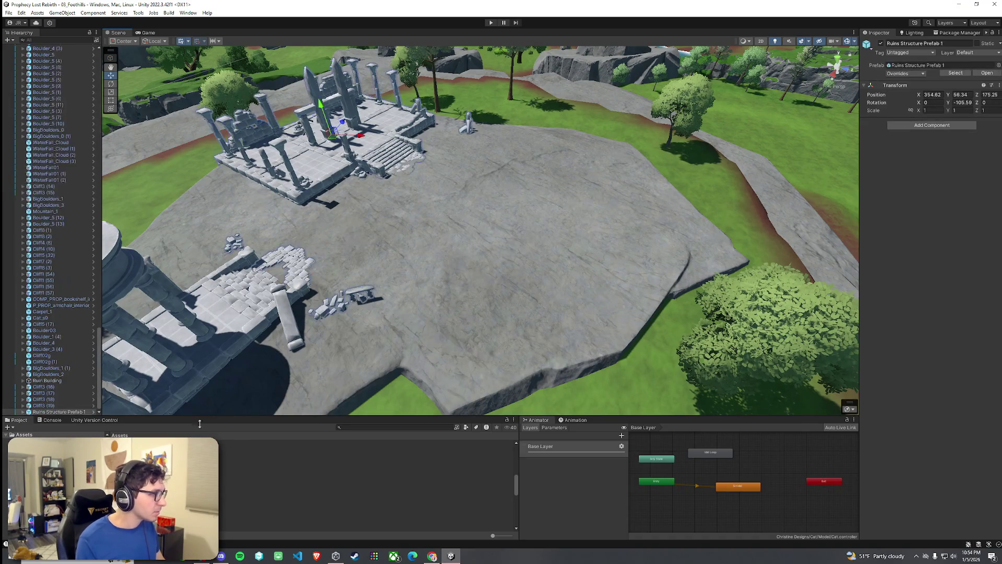
Reveal Ruins Structure Prefab 1's source asset in the Project window via Prefab > Select Asset
right_click(49, 412)
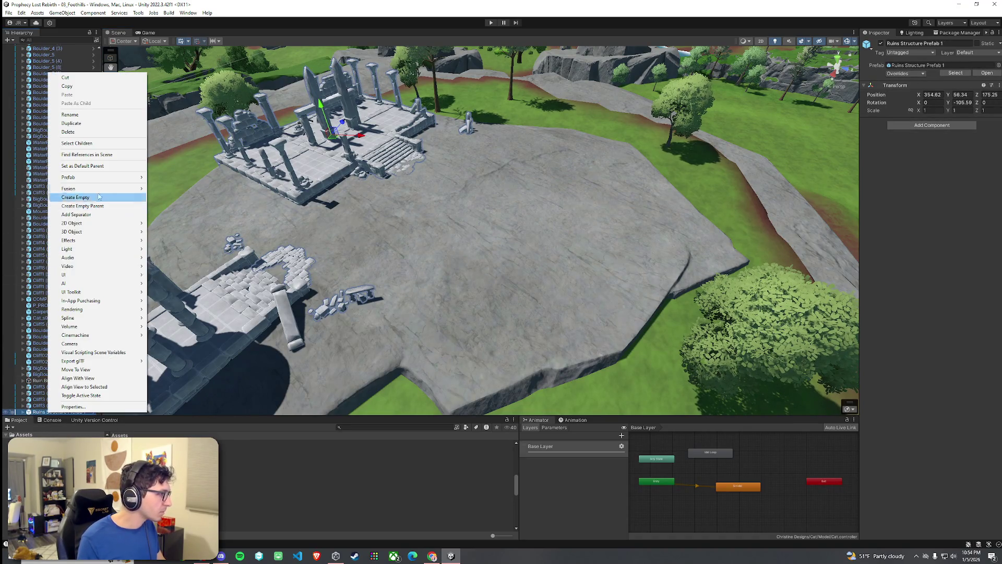
mouse_move(107, 178)
left_click(170, 197)
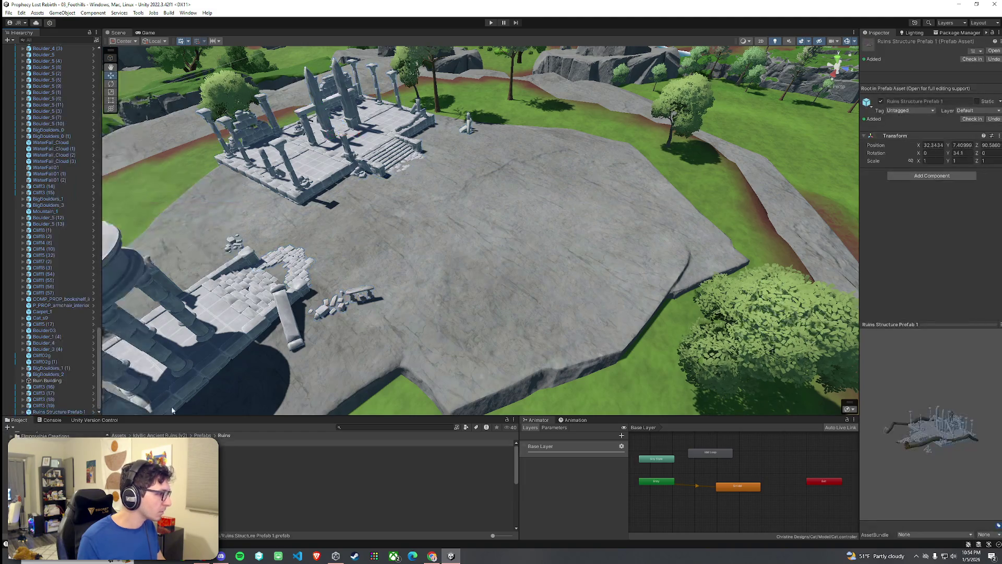
Step from SM_arch_small_ruins to SM_arch_large_ruins and drag it onto the plaza
left_click(366, 467)
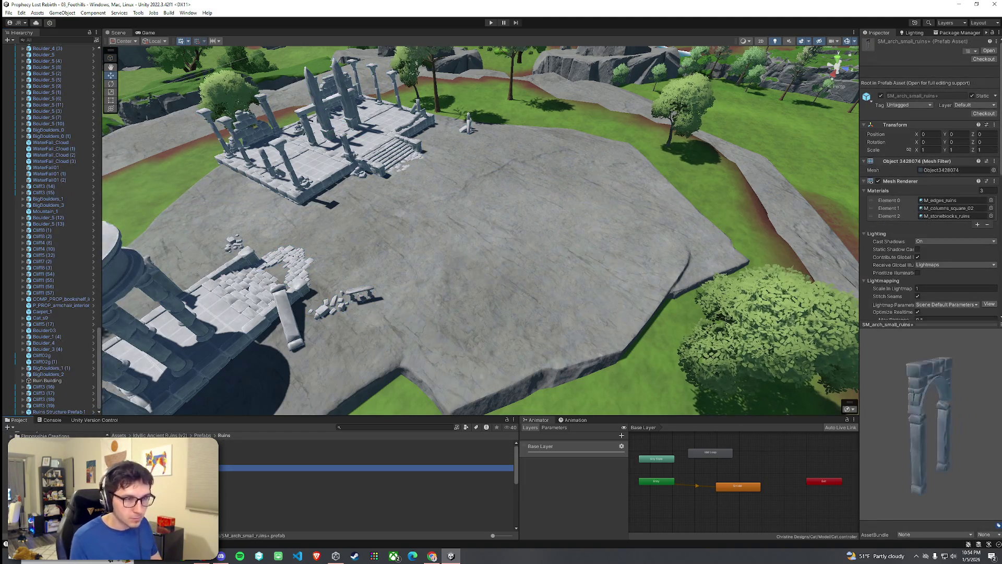
key("Up")
key("Up")
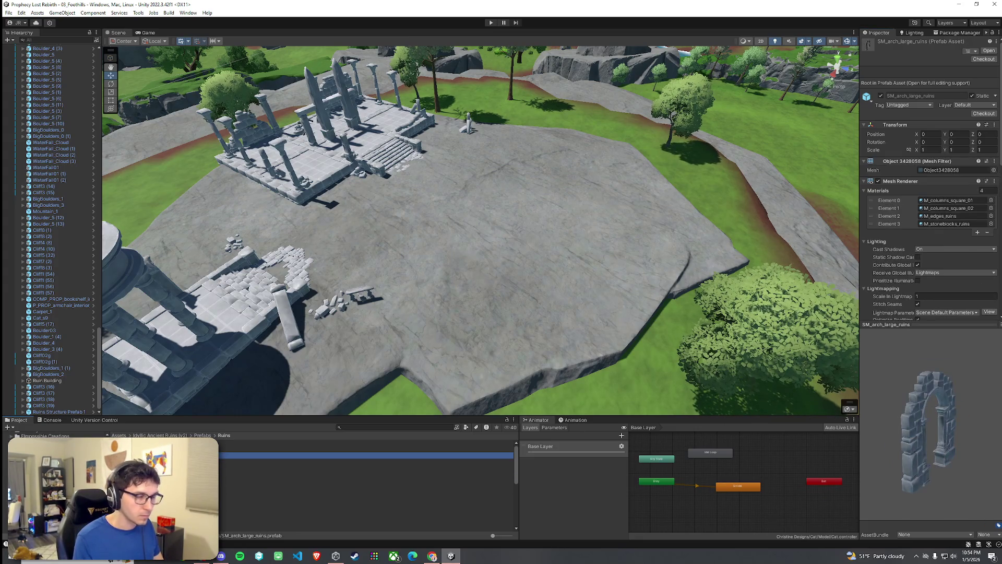
mouse_move(313, 456)
left_mouse_down()
mouse_move(574, 225)
mouse_move(399, 246)
mouse_move(393, 261)
mouse_move(424, 247)
left_mouse_up()
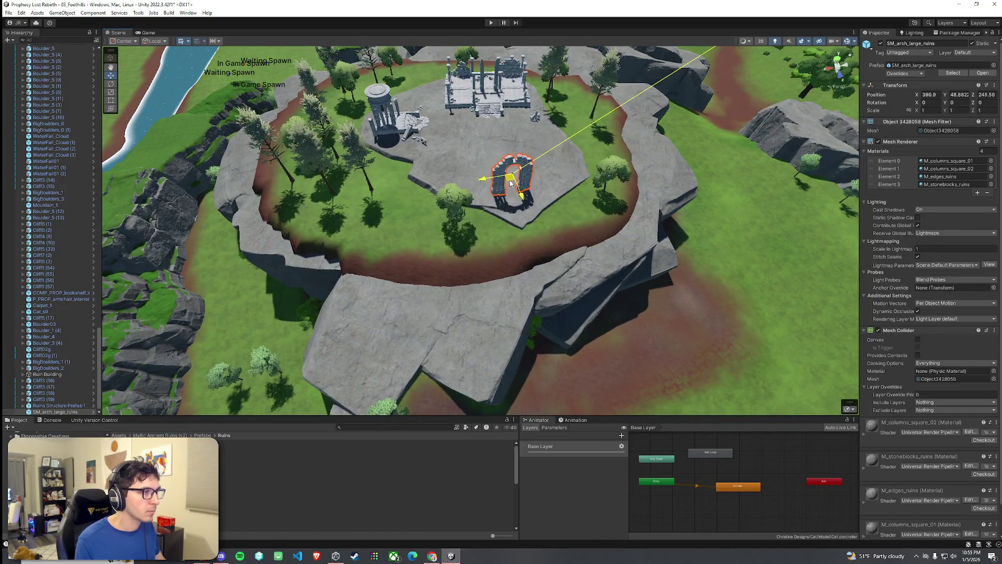
Orbit in close to inspect the new large arch, then preview the square column prefab
mouse_move(502, 199)
left_mouse_down()
mouse_move(511, 174)
mouse_move(541, 160)
mouse_move(521, 276)
mouse_move(550, 182)
mouse_move(517, 293)
mouse_move(452, 307)
mouse_move(554, 325)
mouse_move(528, 334)
left_mouse_up()
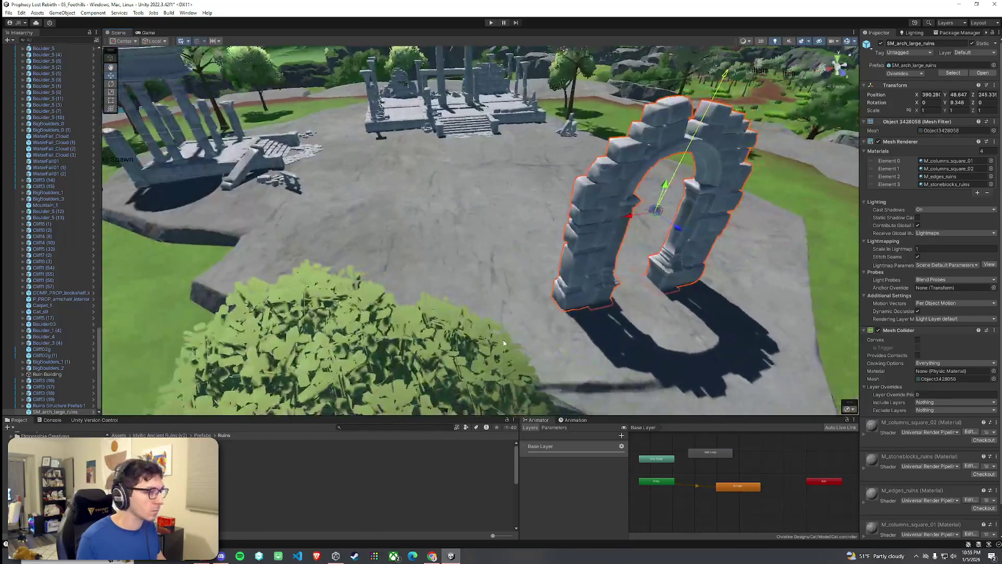
left_click(313, 486)
Preview the obelisk and its neighbouring prefabs, rotating the statue preview
key("Down")
key("Down")
key("Down")
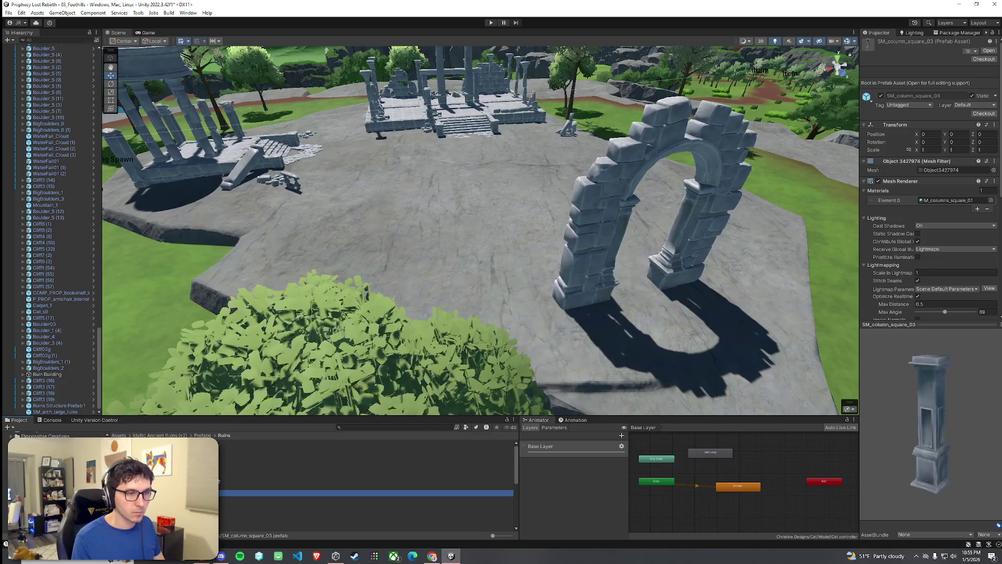
key("Down")
key("Down")
key("Down")
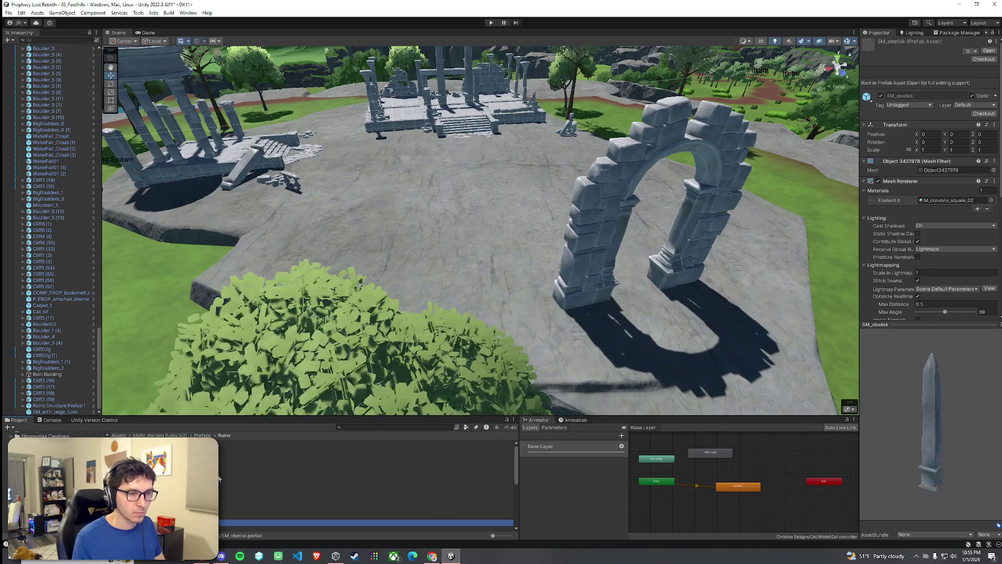
key("Down")
key("Up")
key("Down")
key("Up")
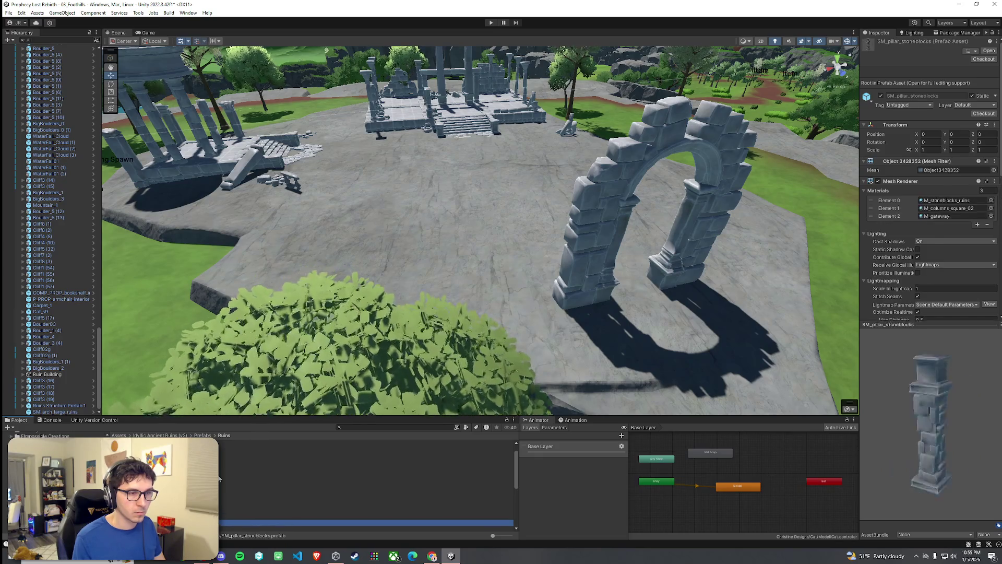
key("Down")
key("Down")
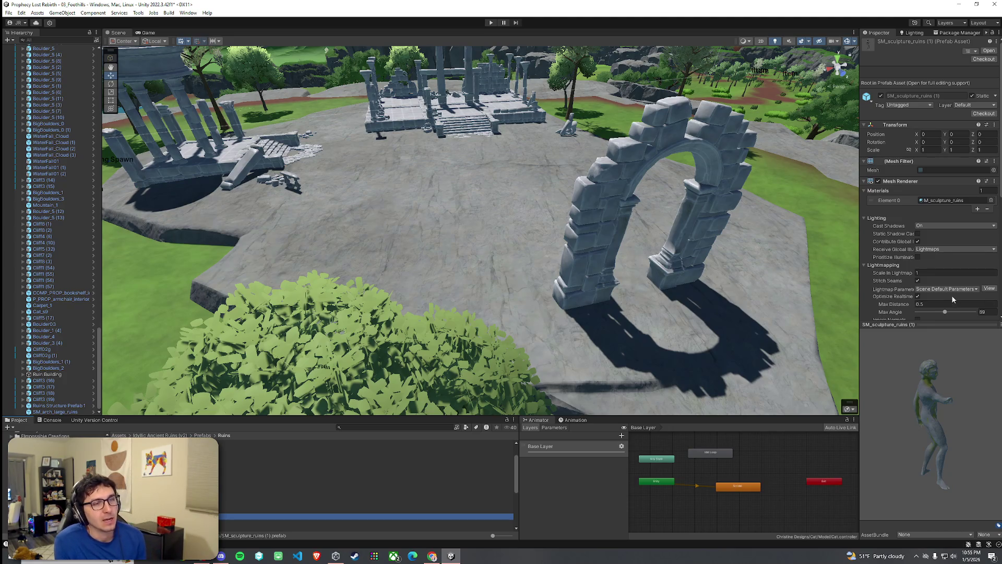
left_click_drag(927, 399, 896, 371)
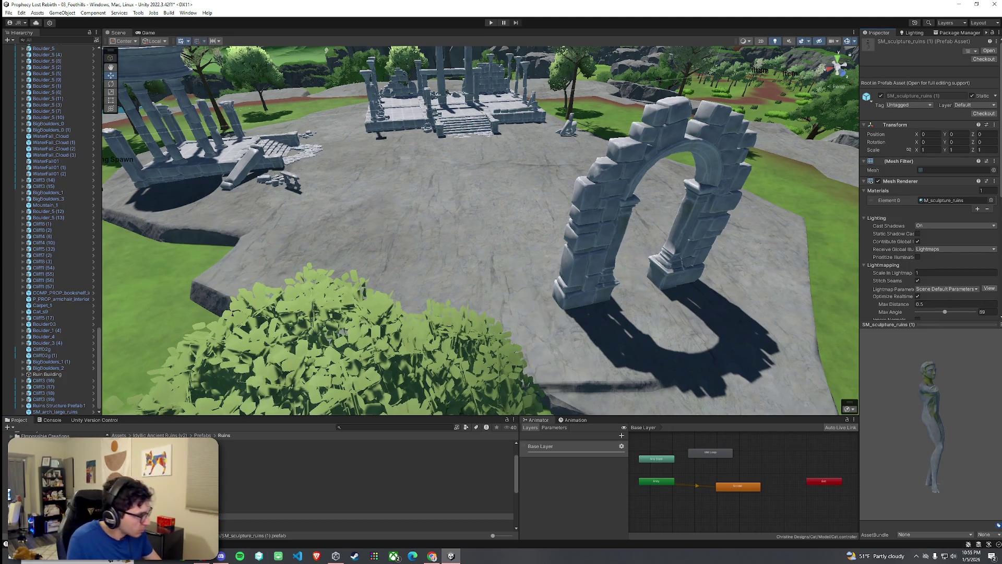
Step through the staircase, large stone block, slabs, ruined tree and stone block wall prefabs, back to the low wall
key("Down")
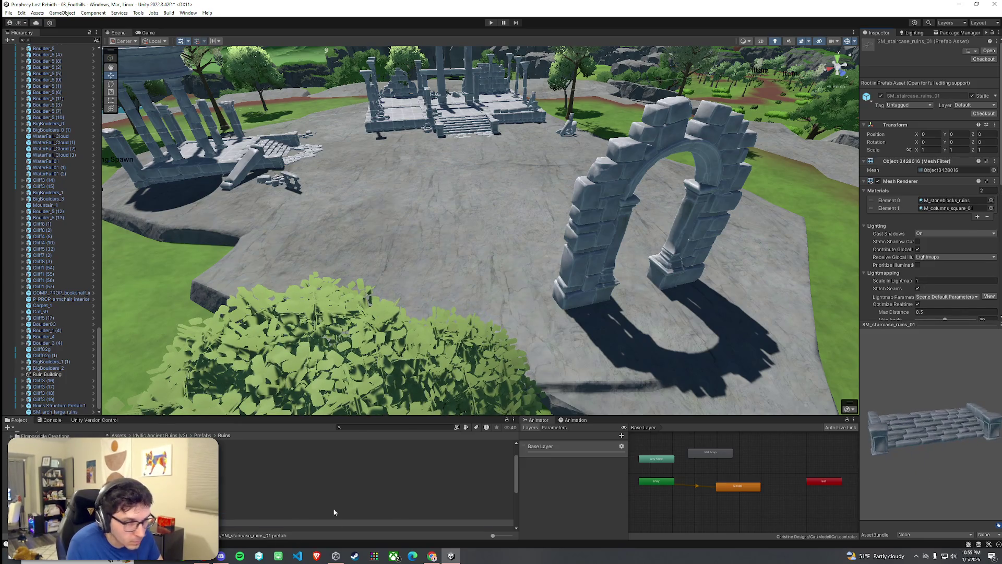
key("Down")
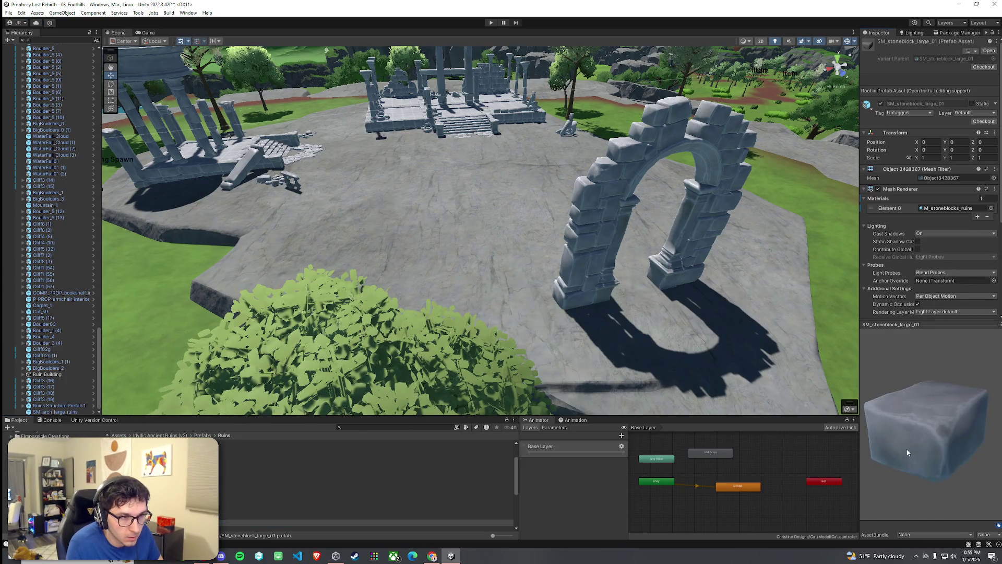
scroll(293, 475, "down", 3)
key("Down")
key("Down")
key("Down")
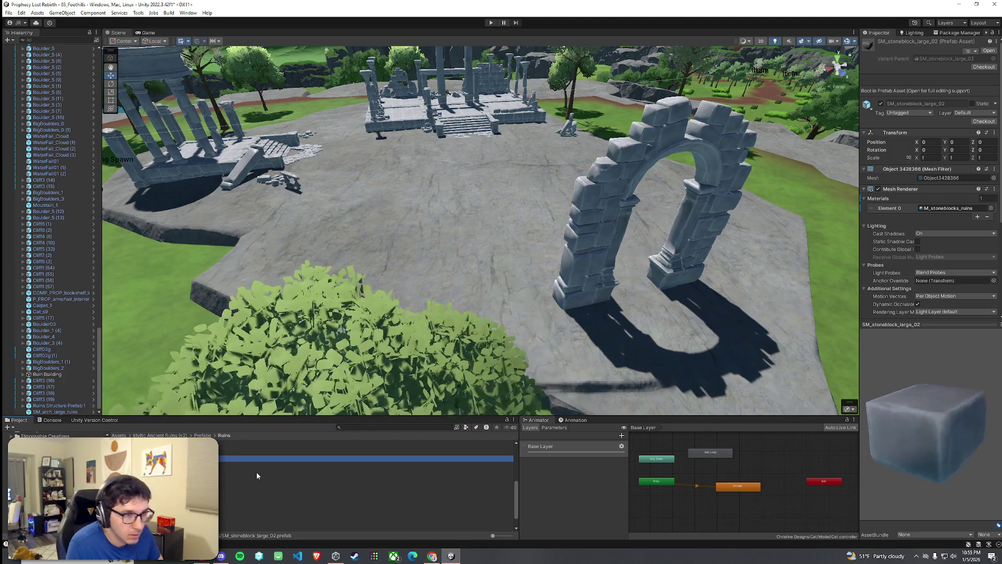
key("Down")
key("Down")
key("Down")
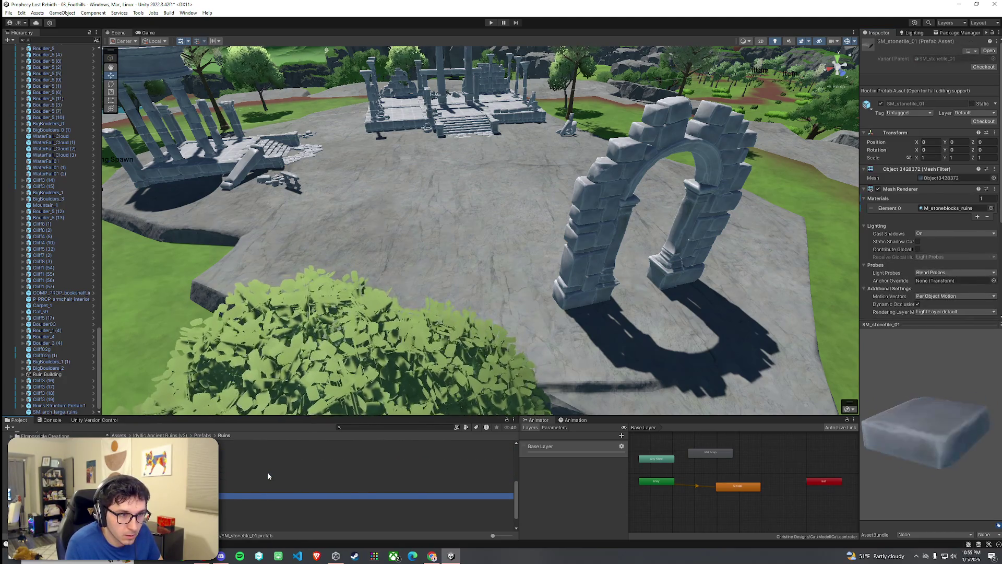
key("Down")
key("Down")
key("Down")
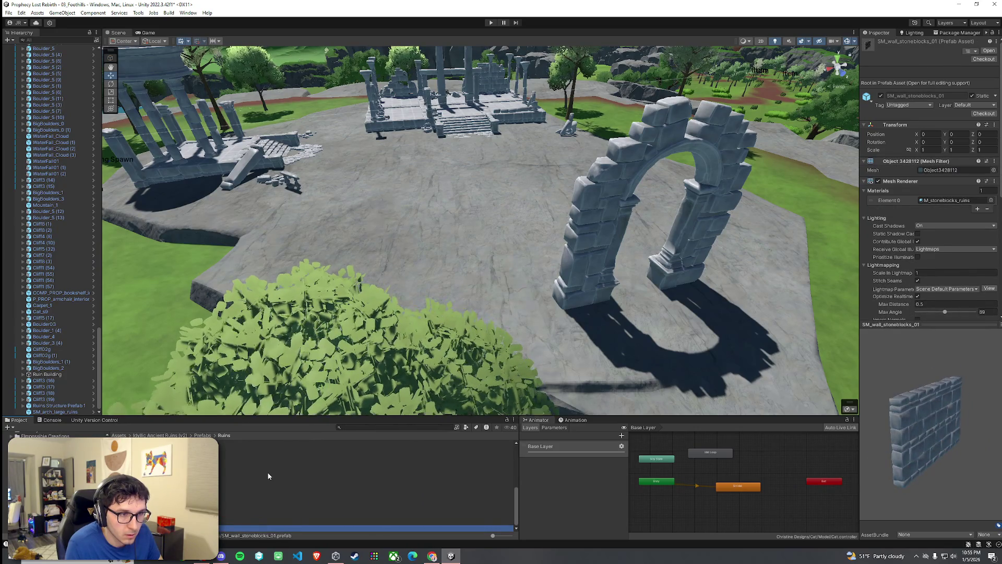
key("Up")
scroll(334, 501, "up", 3)
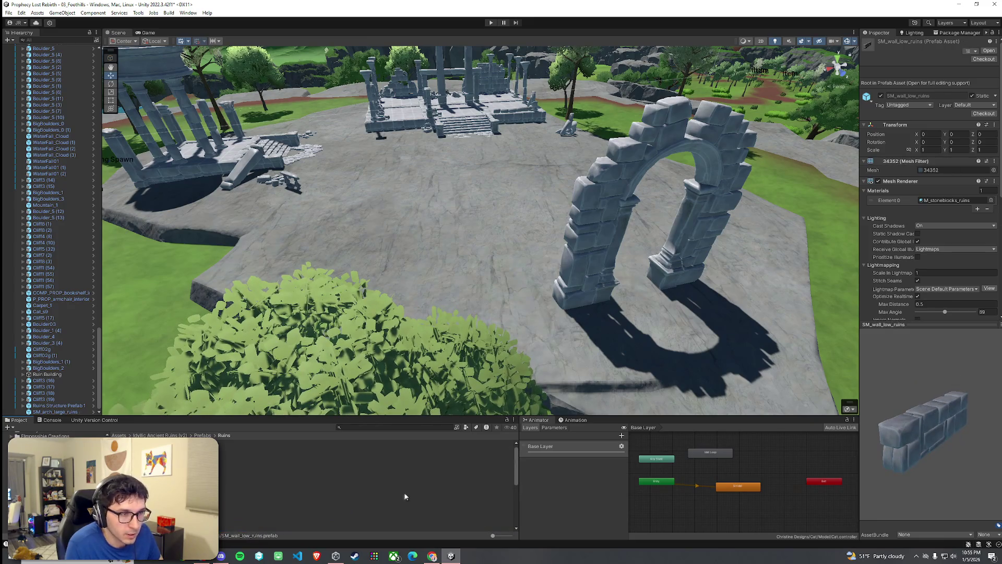
Preview the great column, large stone block, ruined wall arch and stone block wall prefabs
left_click(287, 476)
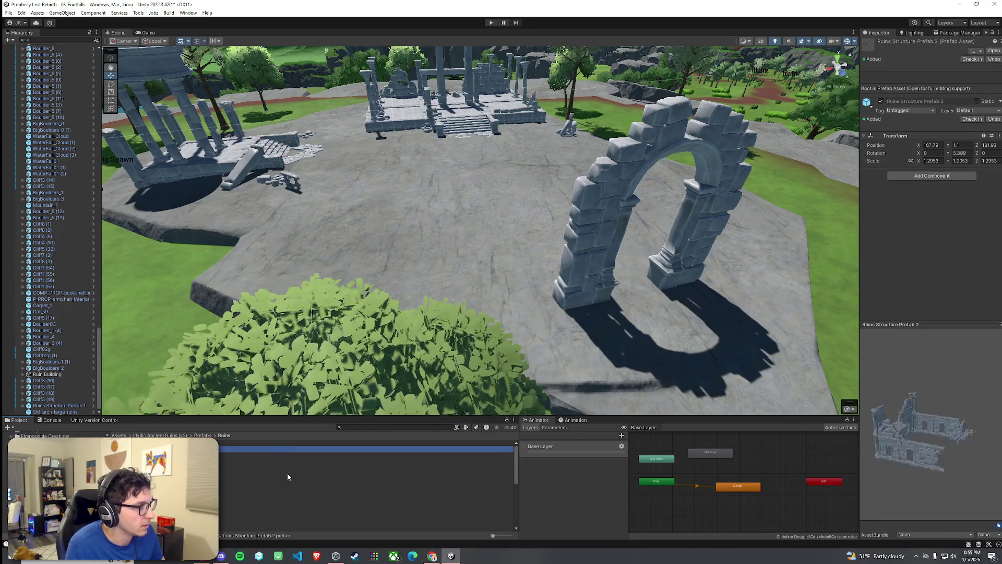
key("Down")
key("Down")
key("Down")
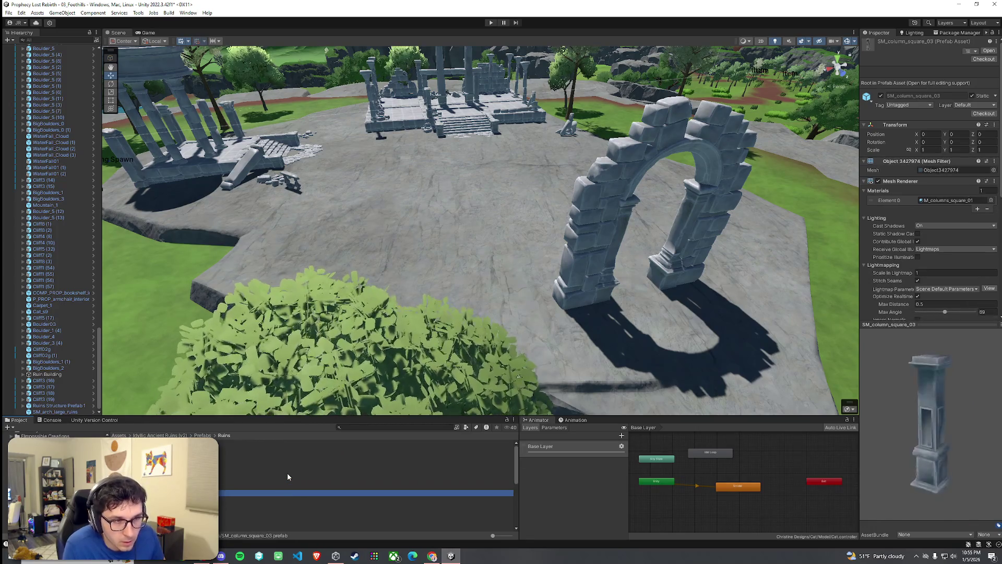
key("Down")
key("Down")
key("Down")
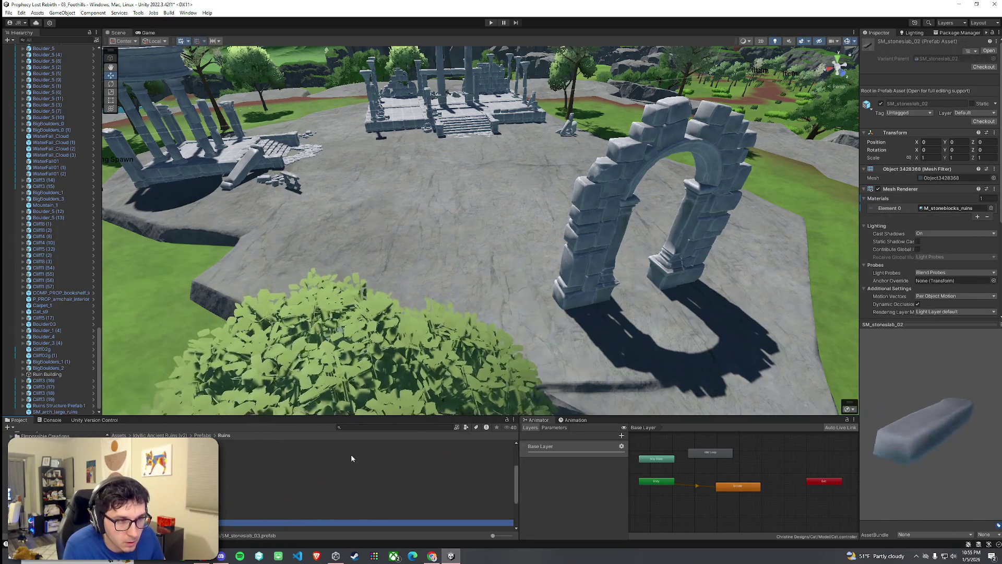
key("Down")
key("Down")
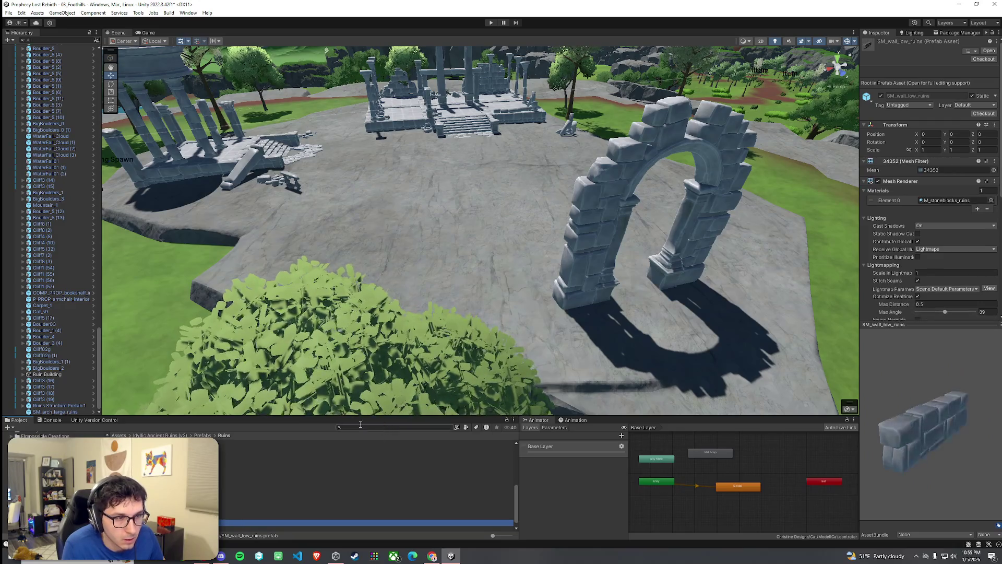
mouse_move(292, 527)
left_mouse_down()
mouse_move(642, 255)
mouse_move(704, 249)
mouse_move(741, 267)
left_mouse_up()
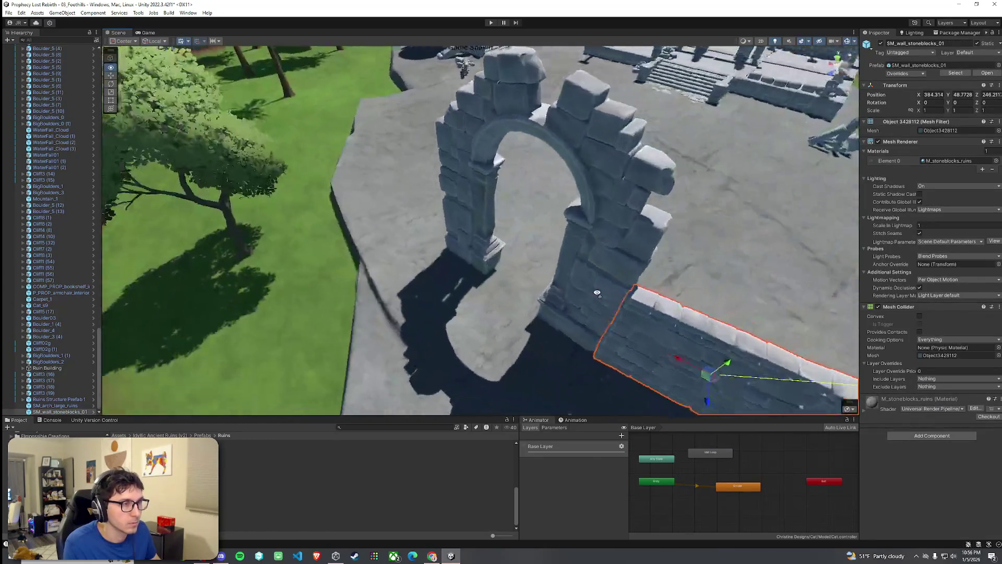
mouse_move(598, 293)
left_mouse_down()
mouse_move(423, 337)
mouse_move(477, 296)
mouse_move(577, 319)
mouse_move(566, 323)
left_mouse_up()
key("e")
key("w")
mouse_move(477, 291)
left_mouse_down()
mouse_move(506, 268)
mouse_move(540, 267)
mouse_move(642, 305)
left_mouse_up()
scroll(540, 267, "down", 5)
left_click(642, 304)
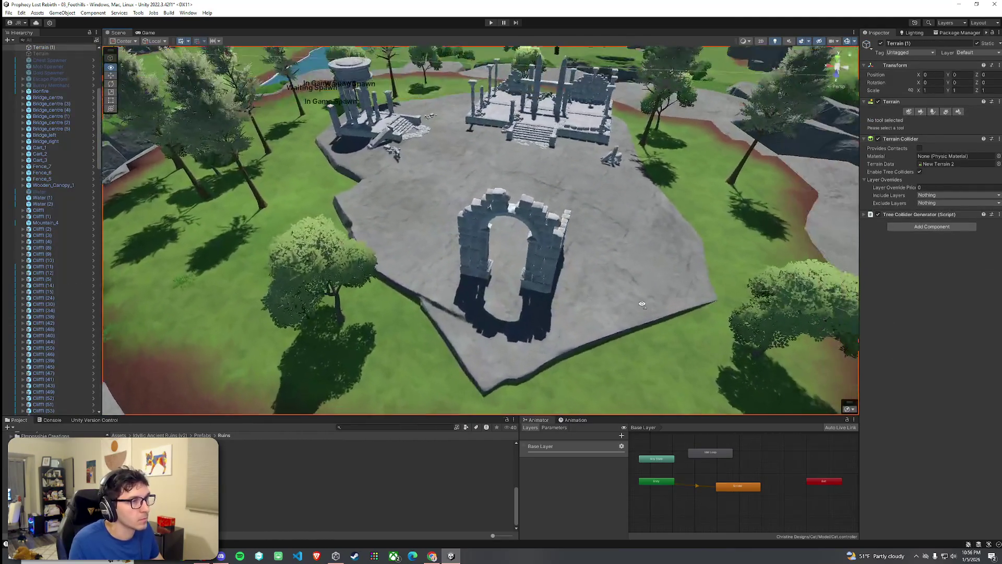
key("ctrl+z")
key("ctrl+z")
key("ctrl+z")
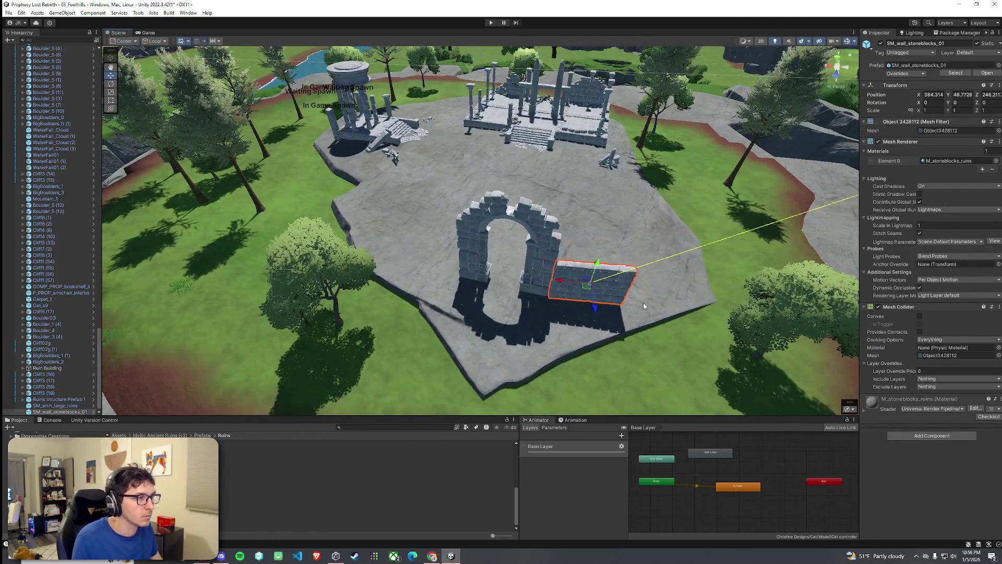
left_click(203, 435)
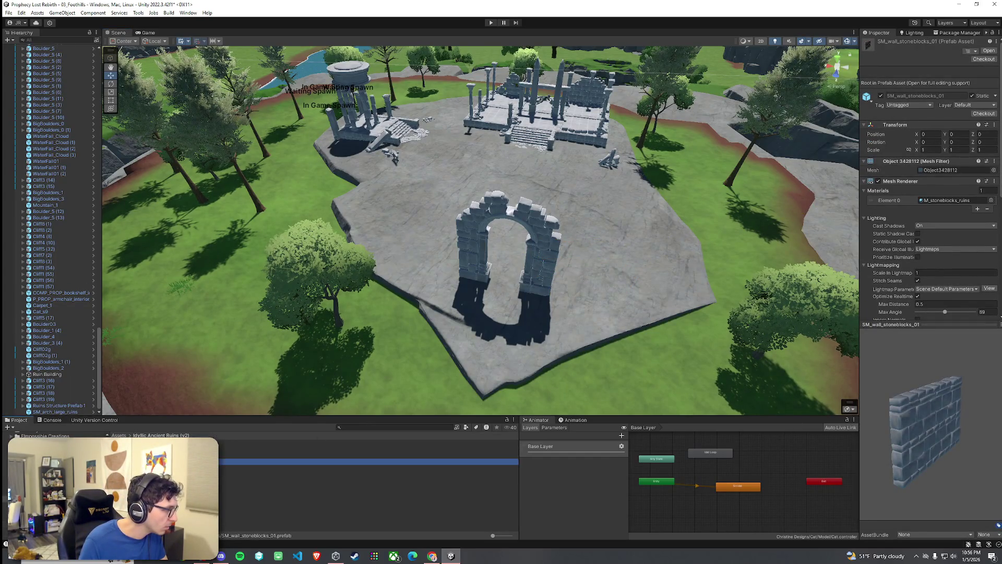
Browse the Ruins and Nature prefab folders, then select SM_arch_large_ruins in Ruins
double_click(246, 462)
left_click(201, 435)
double_click(246, 448)
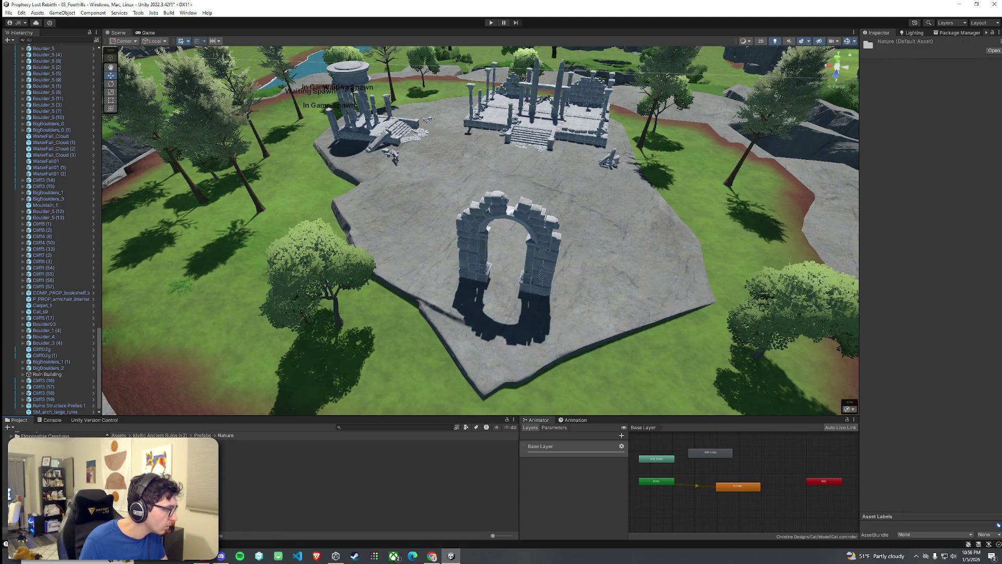
left_click(202, 435)
double_click(245, 461)
left_click(245, 455)
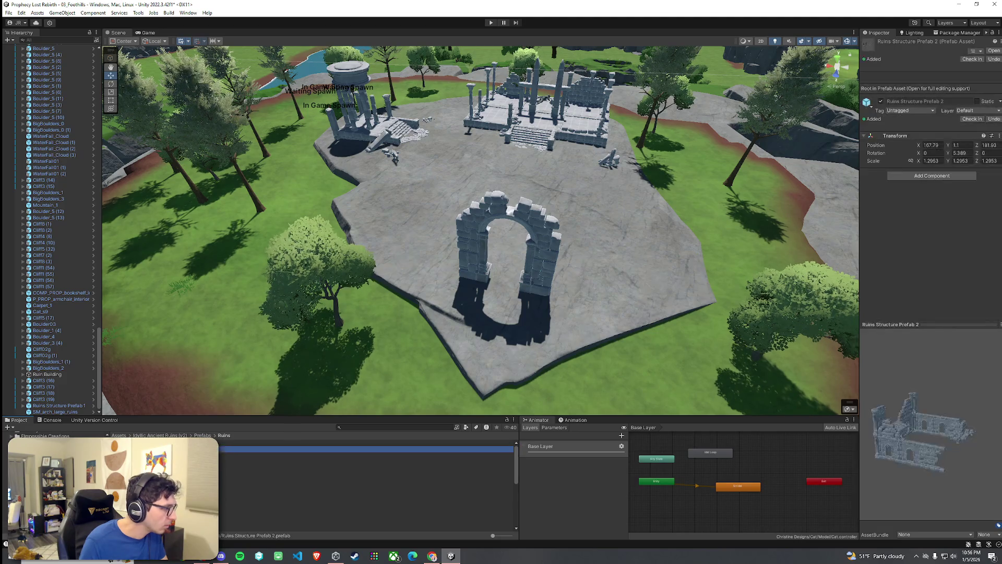
Preview the small arch, arch stones and SM_pillar_stoneblocks prefabs, rotating each preview
key("Down")
key("Down")
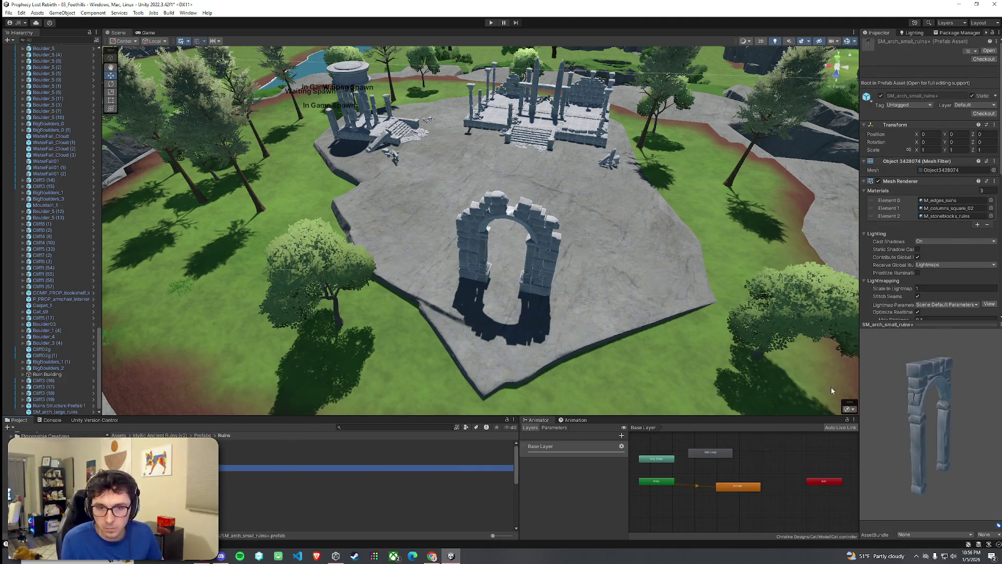
key("Down")
left_click_drag(911, 399, 934, 393)
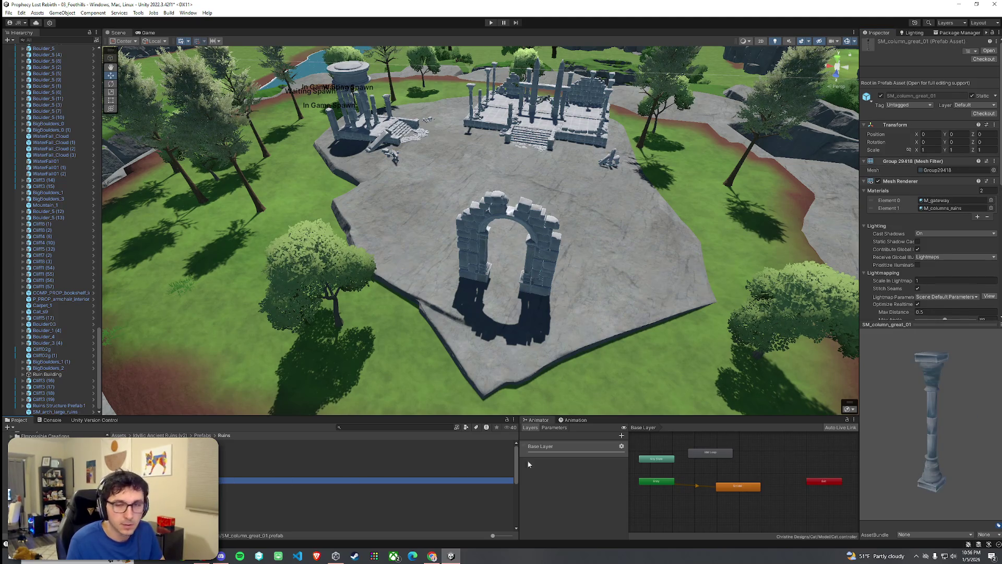
key("Down")
key("Down")
key("Down")
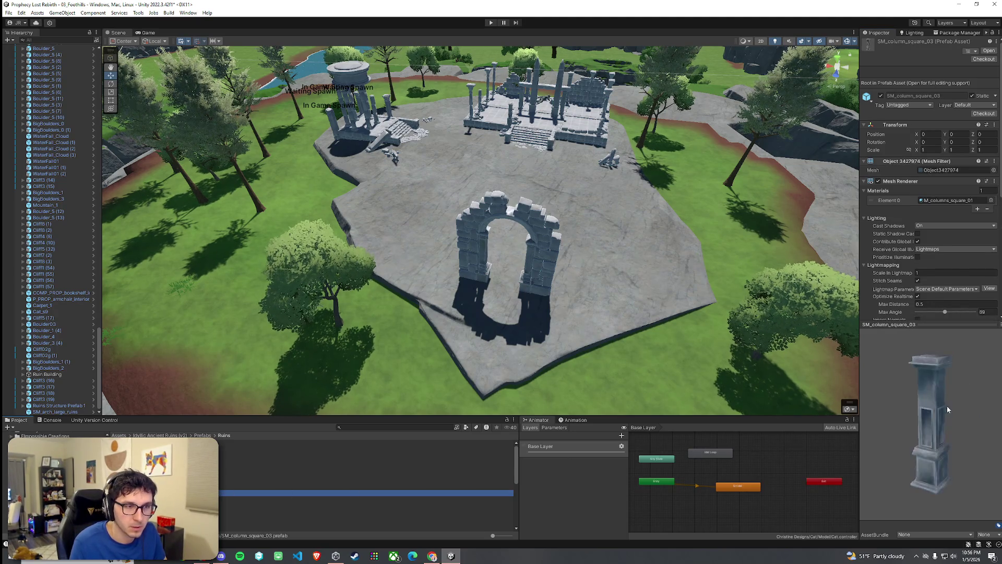
key("Down")
key("Down")
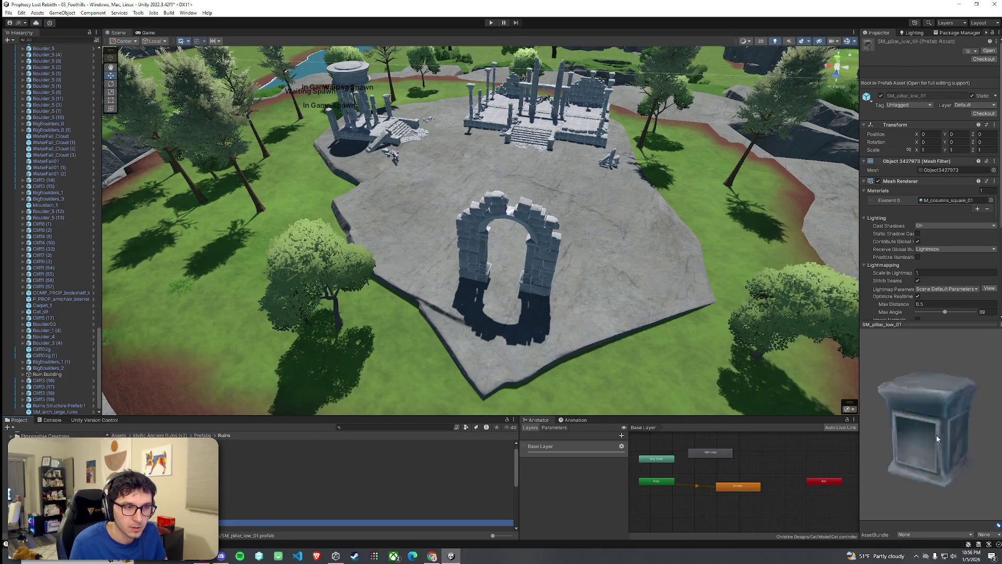
left_click_drag(929, 432, 919, 464)
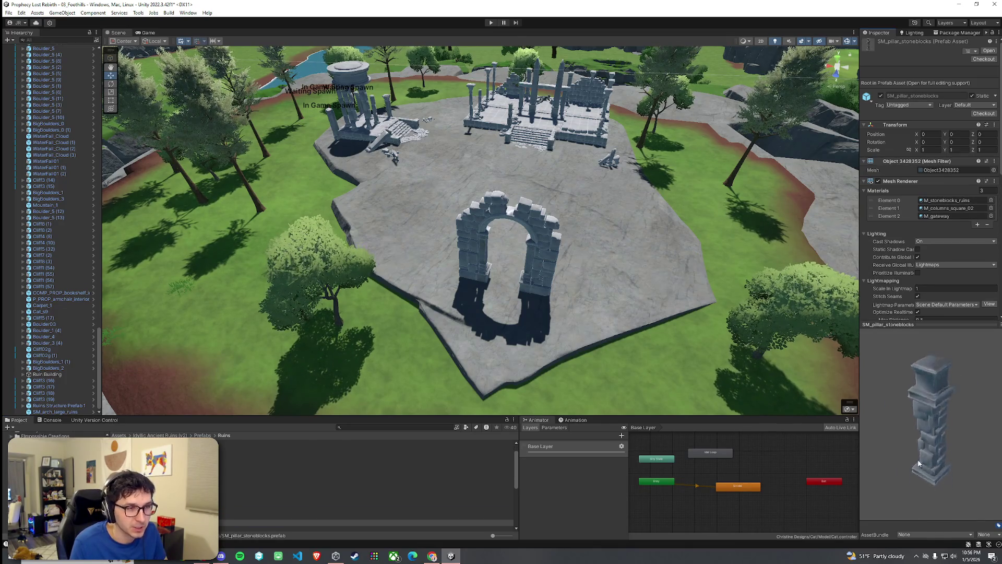
Preview SM_sculpture_ruins (1), SM_stoneblock_large_02, the stone slabs and SM_tree_ruins_01
left_click(417, 519)
key("Down")
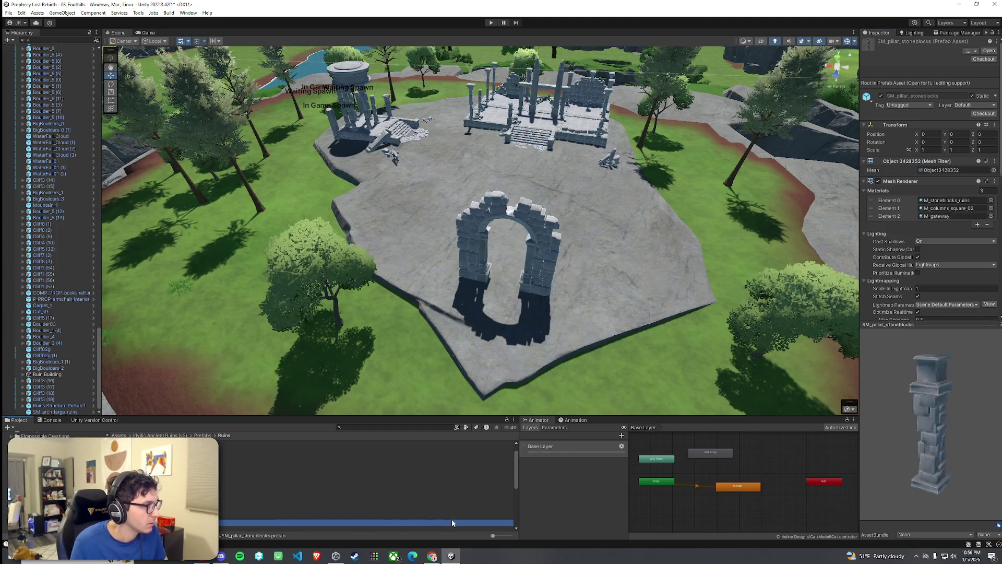
key("Down")
left_click_drag(898, 452, 899, 452)
left_click(294, 501)
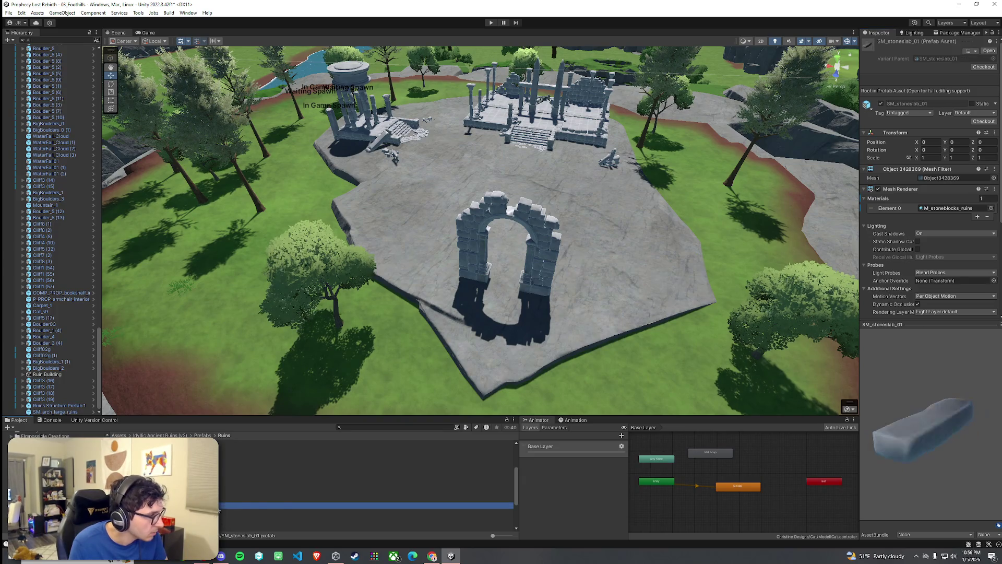
key("Down")
key("Down")
key("Down")
key("Down")
key("Down")
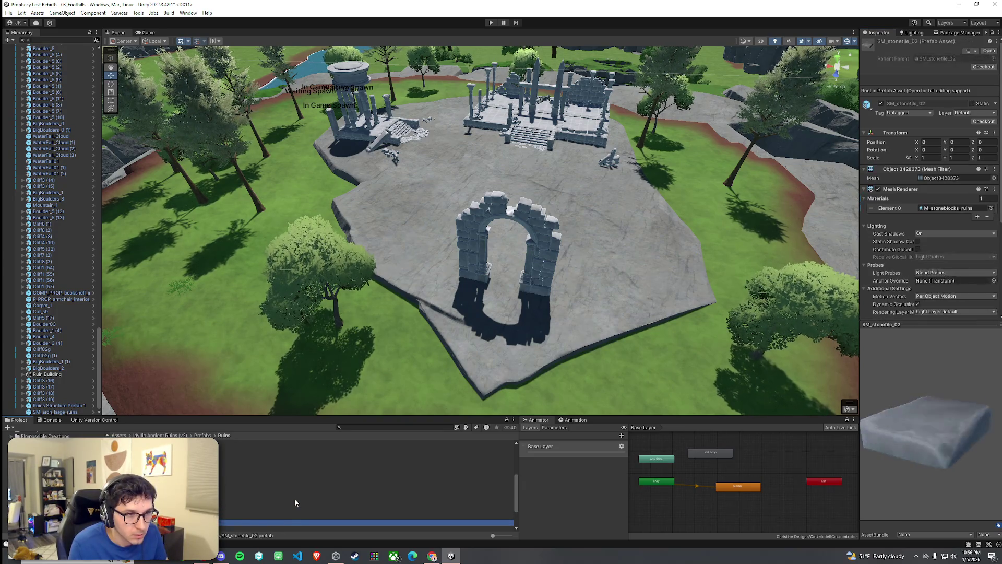
key("Down")
key("Down")
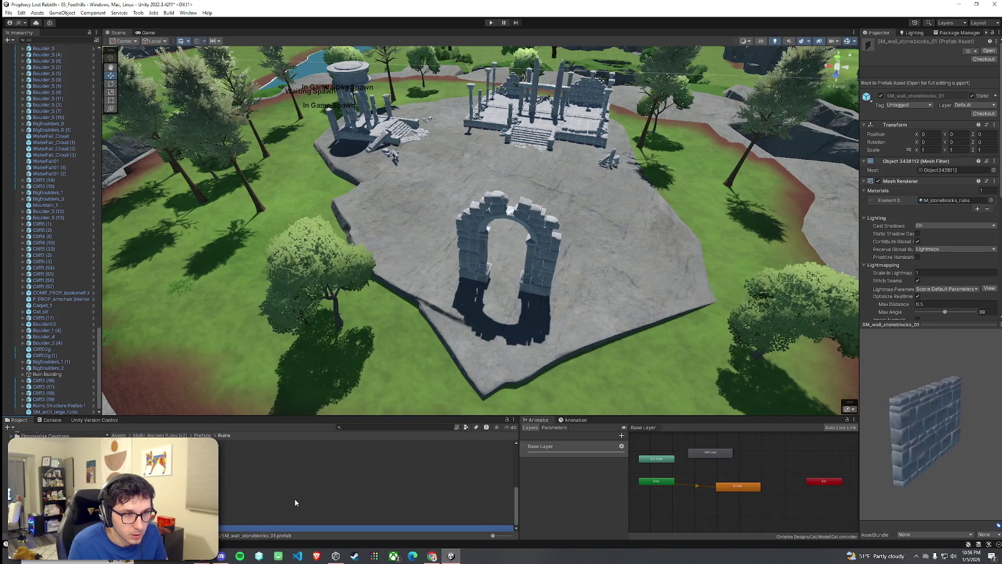
Step back up through the prefabs to Ruins Structure Prefab 2 and show the Idyllic Ancient Ruins (v2) folder
key("Up")
key("Up")
key("Up")
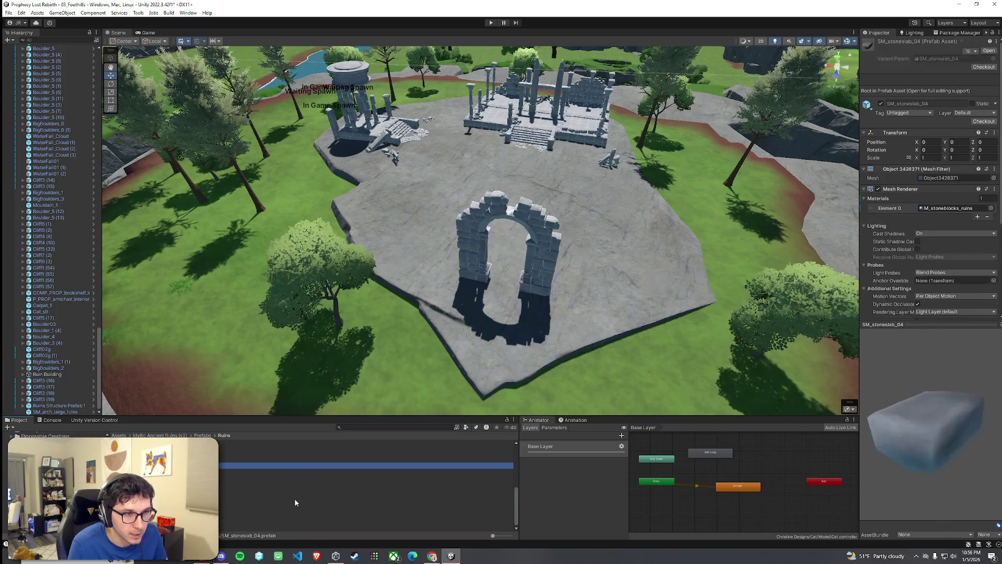
key("Up")
key("Up")
key("Up")
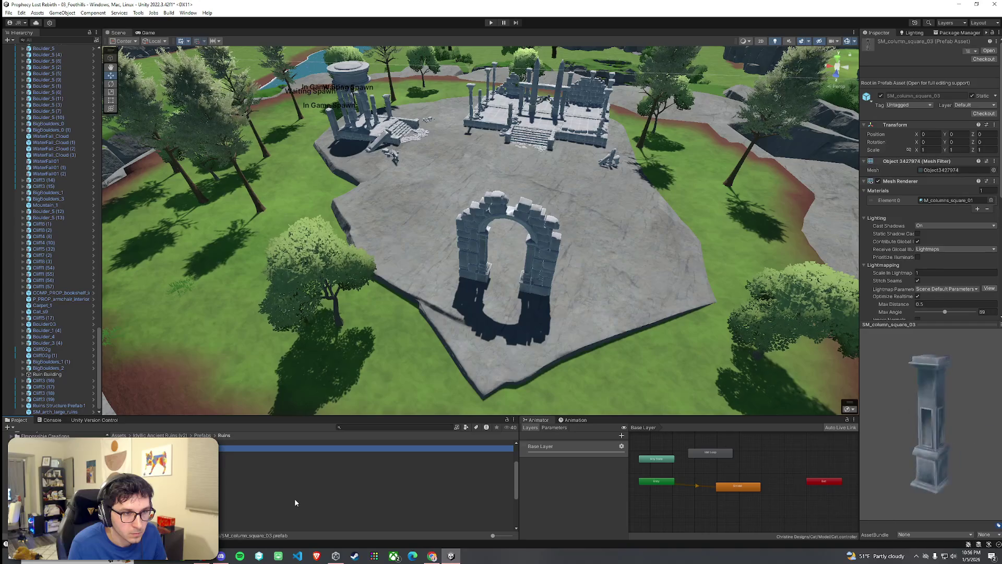
key("Up")
key("Up")
key("Up")
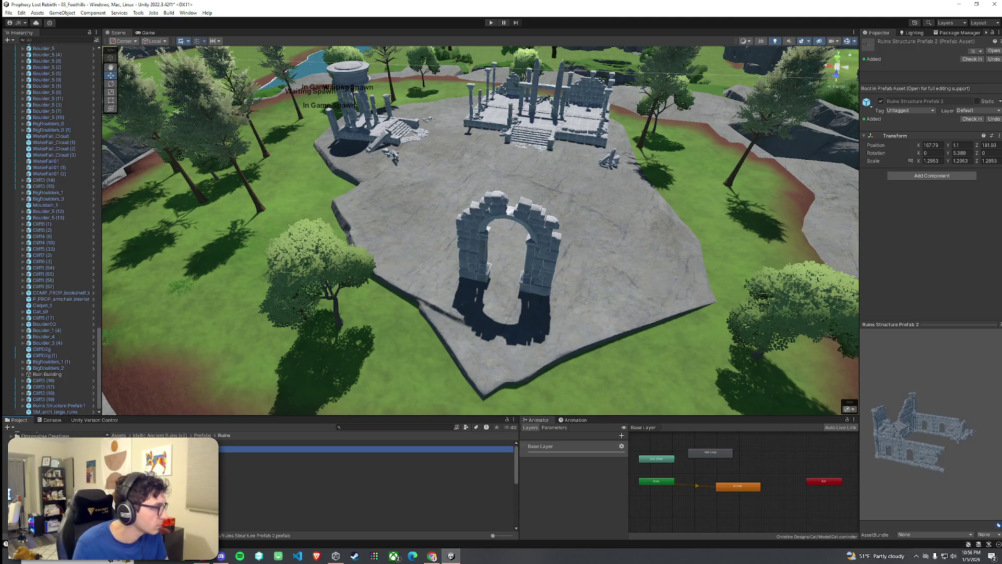
left_click(162, 435)
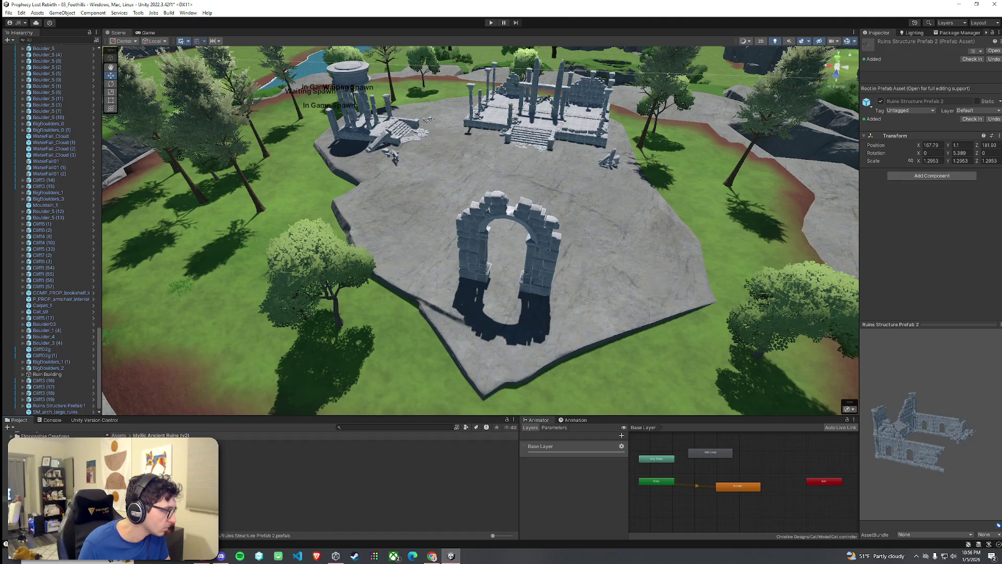
Save the Foothills scene, open SHOWCASE Ancient Ruins and fly through its ruins
left_click(47, 449)
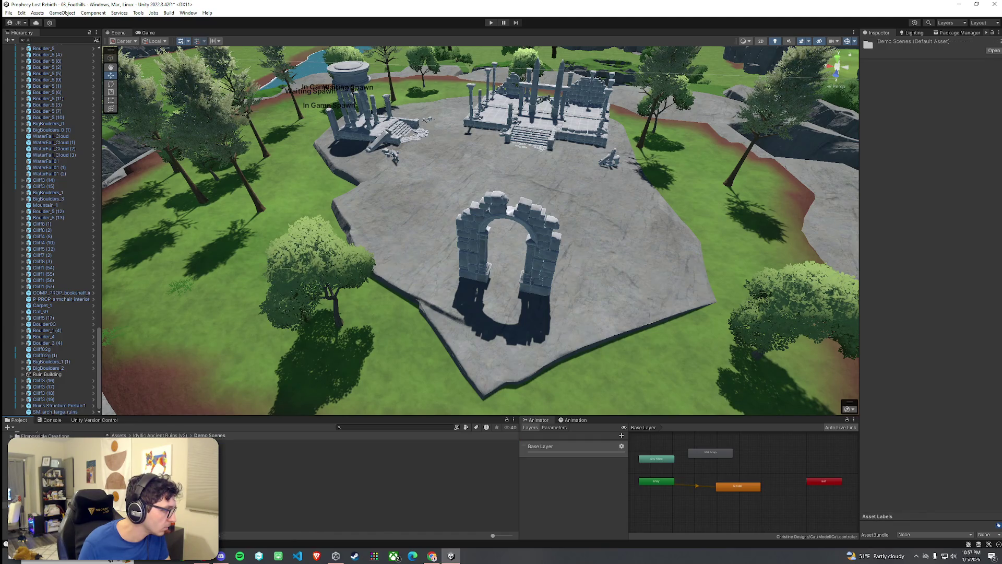
double_click(266, 462)
left_click(493, 294)
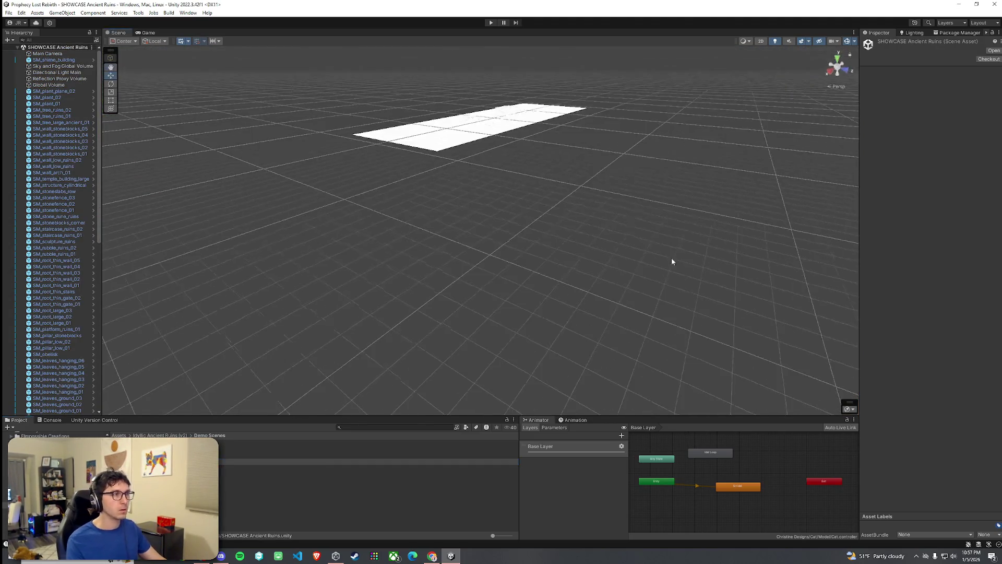
double_click(59, 222)
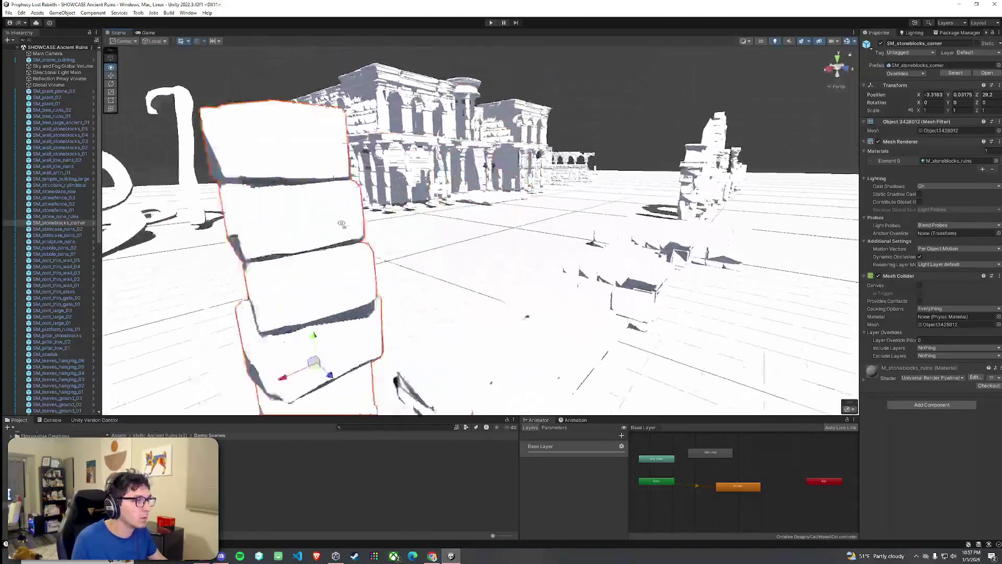
left_click_drag(275, 220, 225, 217)
Open DEMO Ruins 02, frame the rubble, and select and orbit around its stone wall
double_click(229, 454)
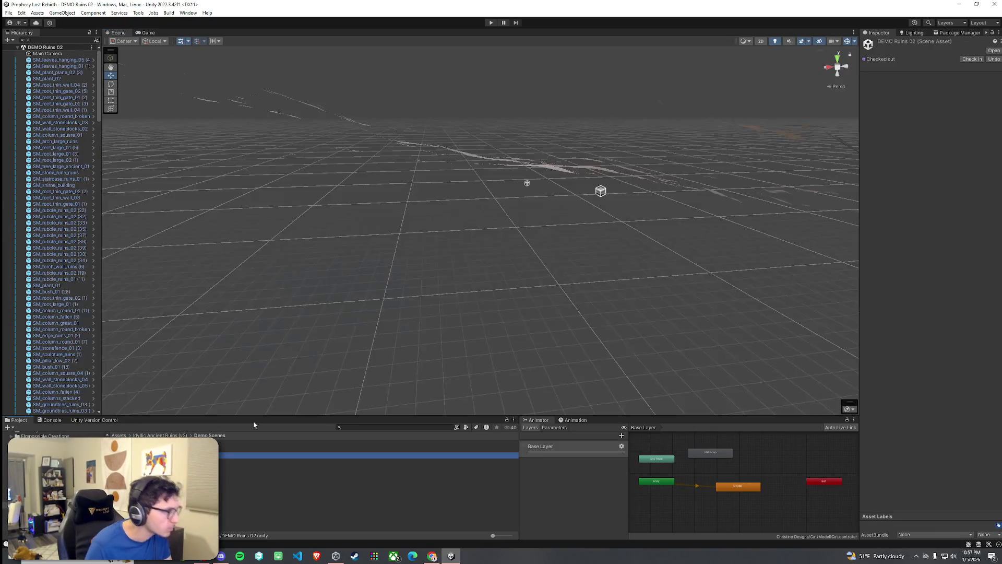
double_click(63, 222)
mouse_move(522, 245)
left_mouse_down()
mouse_move(573, 245)
mouse_move(387, 258)
mouse_move(439, 278)
mouse_move(333, 331)
mouse_move(686, 202)
mouse_move(354, 257)
mouse_move(331, 238)
left_mouse_up()
left_click(436, 278)
left_click(480, 300)
left_click(481, 300)
mouse_move(481, 300)
left_mouse_down()
mouse_move(683, 347)
mouse_move(852, 353)
mouse_move(198, 363)
mouse_move(237, 370)
left_mouse_up()
Locate the SM_wall_stoneblocks_03 prefab asset and turn its preview front-on
right_click(64, 413)
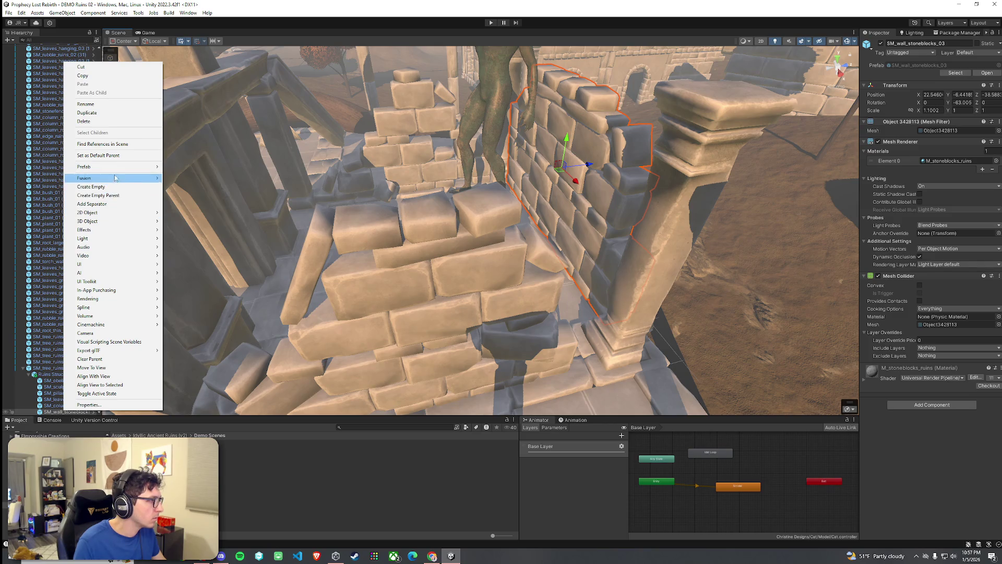
mouse_move(115, 167)
left_click(193, 187)
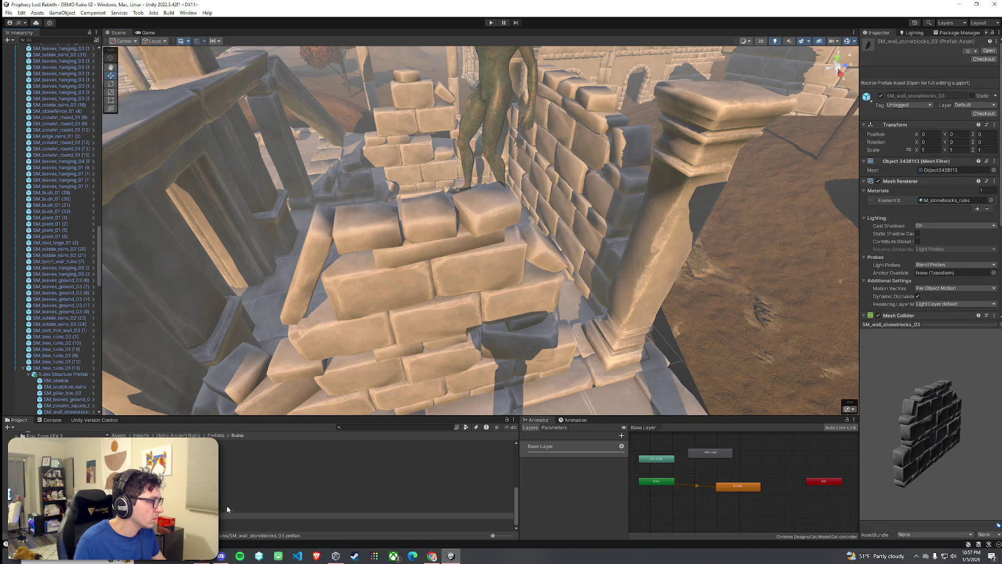
left_click_drag(888, 408, 899, 409)
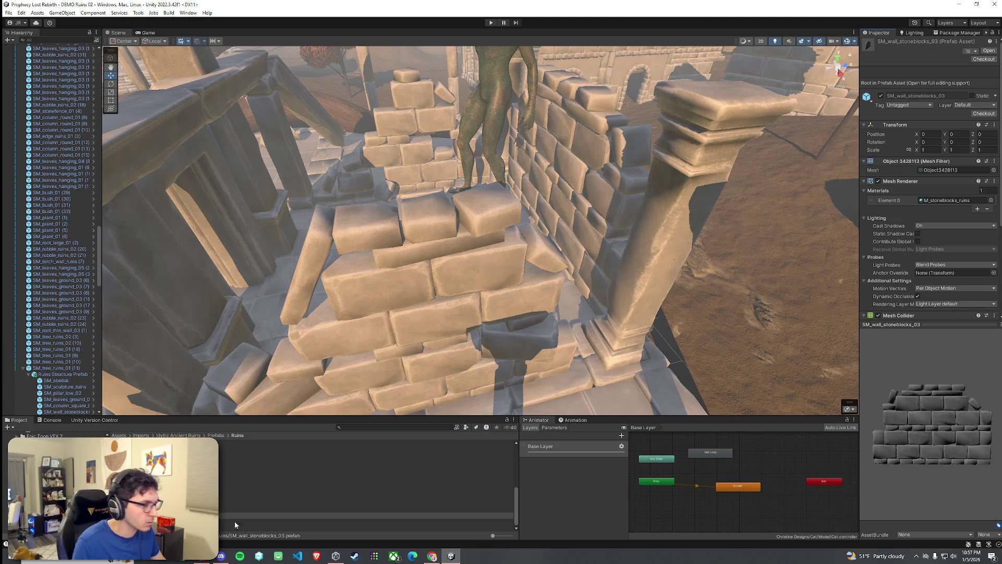
Go back to the root Assets folder and open the Scenes folder
scroll(365, 486, "up", 2)
scroll(365, 486, "down", 3)
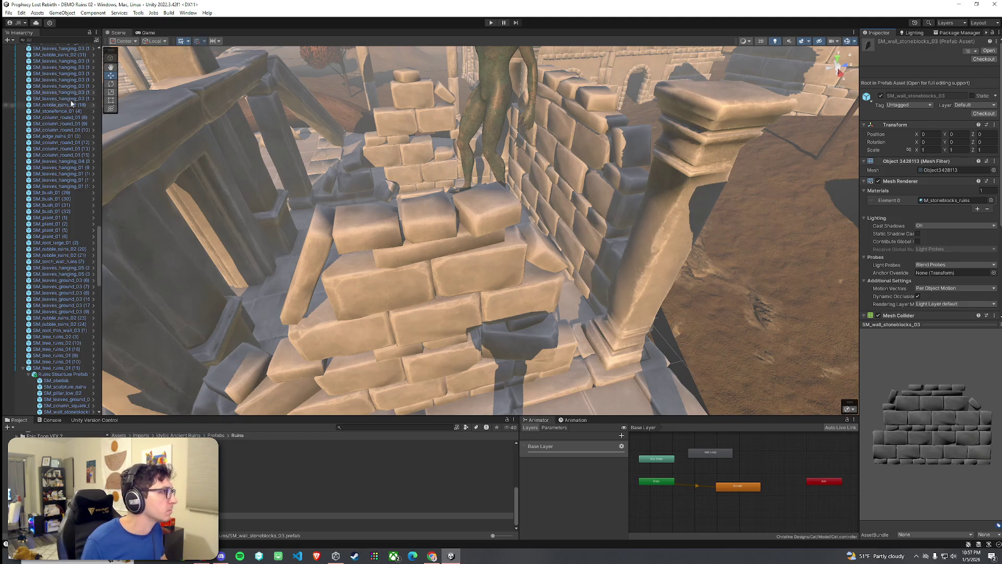
left_click(119, 435)
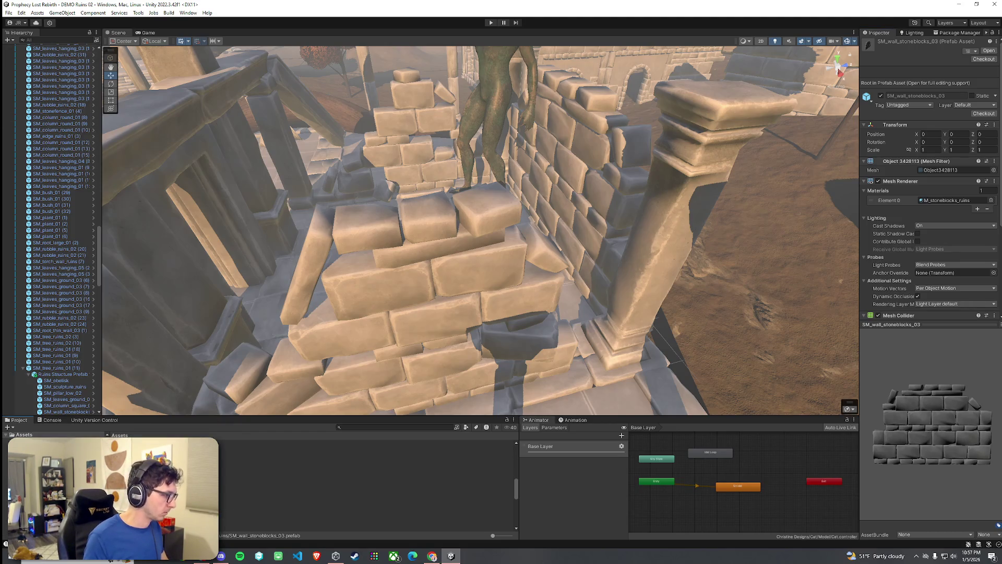
double_click(282, 465)
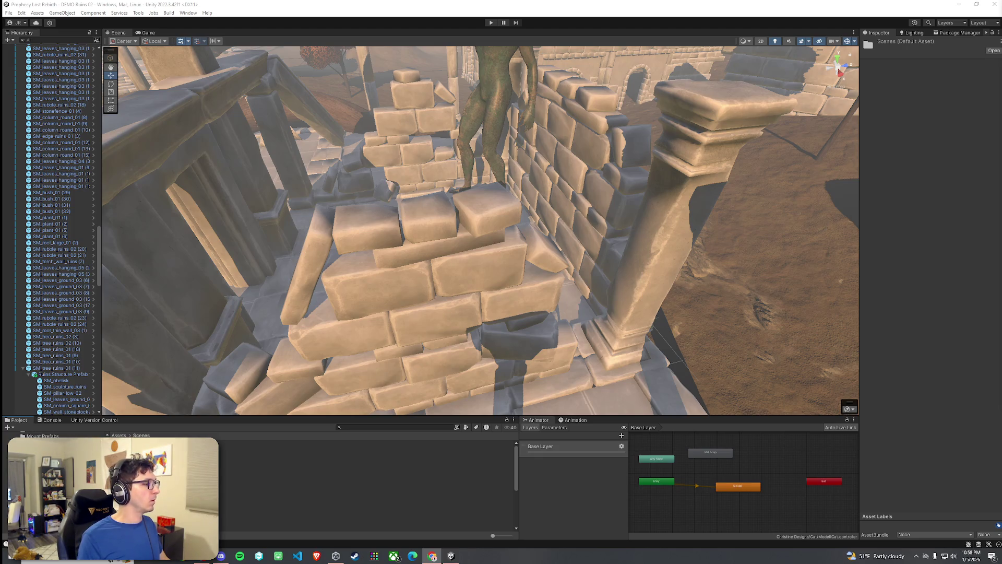
Open 03_Foothills, frame Boulder_4, and fly the camera back over the ruins plaza
left_click(261, 499)
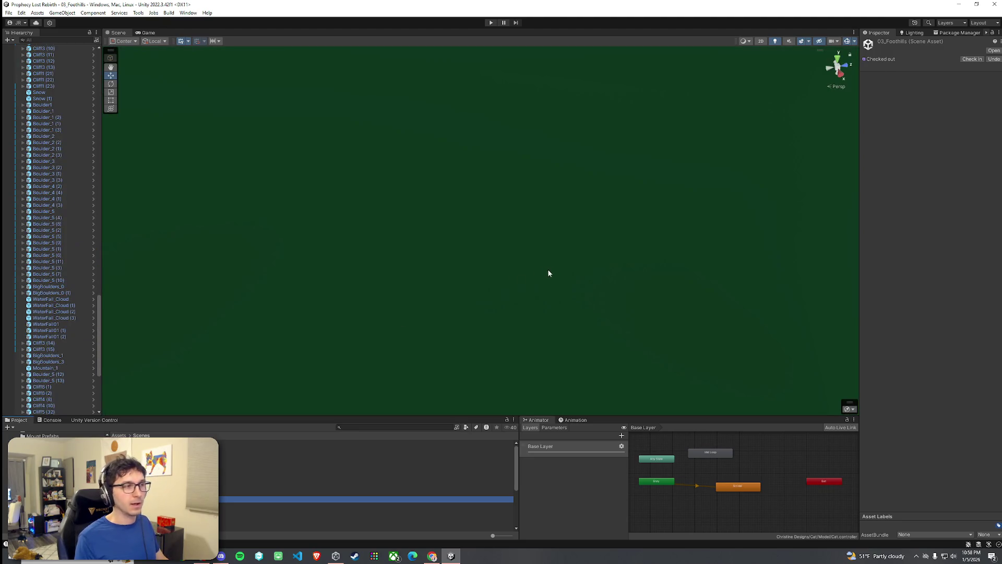
left_click_drag(548, 273, 429, 292)
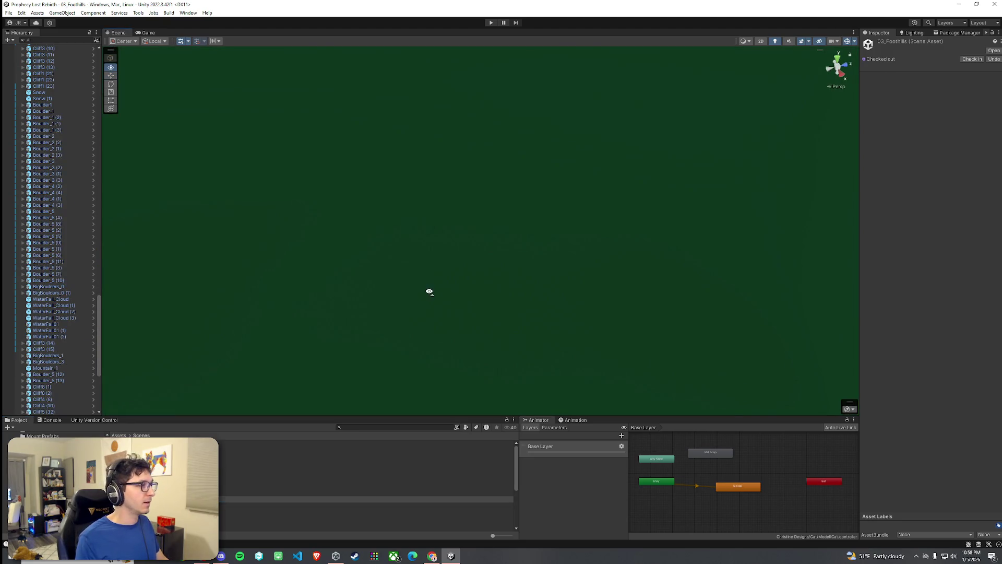
double_click(86, 293)
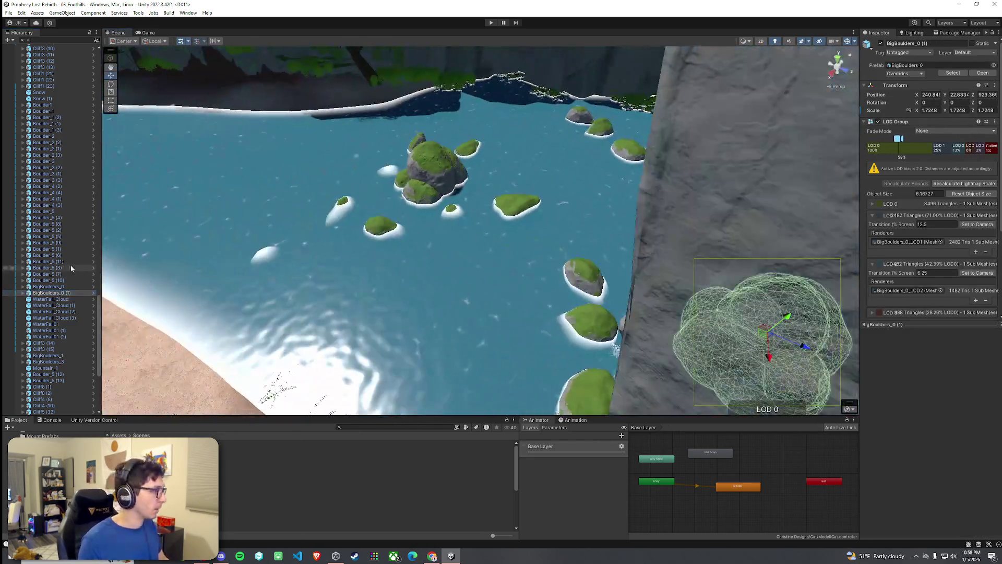
scroll(52, 209, "down", 8)
double_click(44, 337)
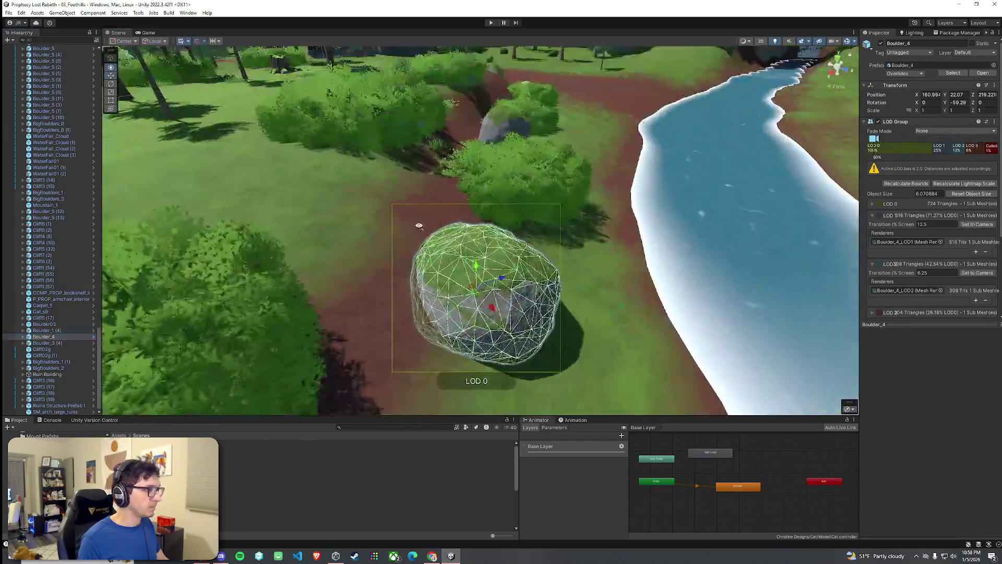
mouse_move(419, 225)
left_mouse_down()
mouse_move(199, 178)
mouse_move(61, 127)
mouse_move(139, 287)
mouse_move(532, 267)
mouse_move(477, 264)
mouse_move(384, 225)
mouse_move(409, 235)
left_mouse_up()
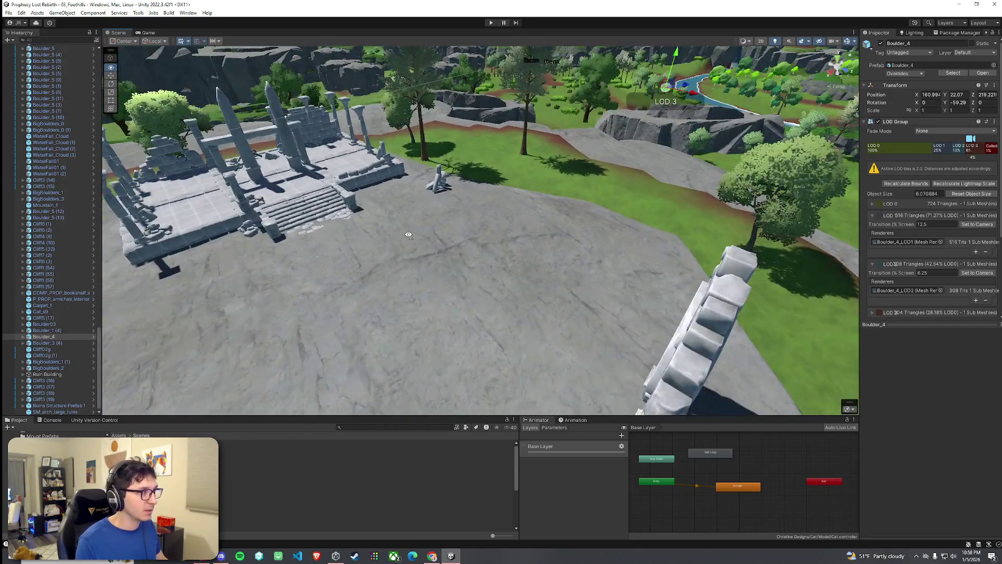
Duplicate the stone wall and move the copy onto the plaza beside the arch
left_click(316, 137)
key("ctrl+d")
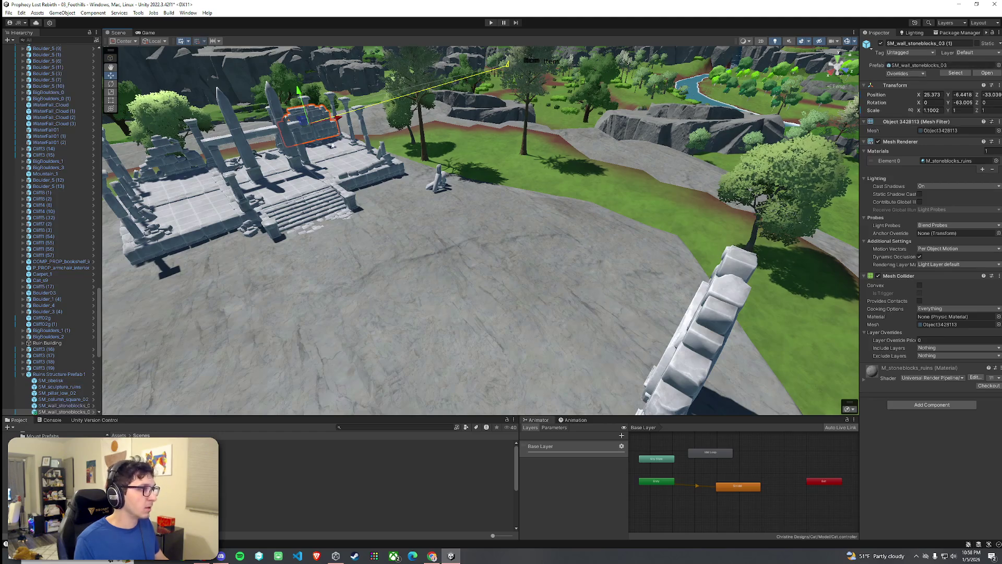
mouse_move(310, 126)
left_mouse_down()
mouse_move(366, 157)
mouse_move(642, 257)
mouse_move(570, 268)
left_mouse_up()
Turn the wall copy to about -153.5°, shift it left and sink it into the ground
key("e")
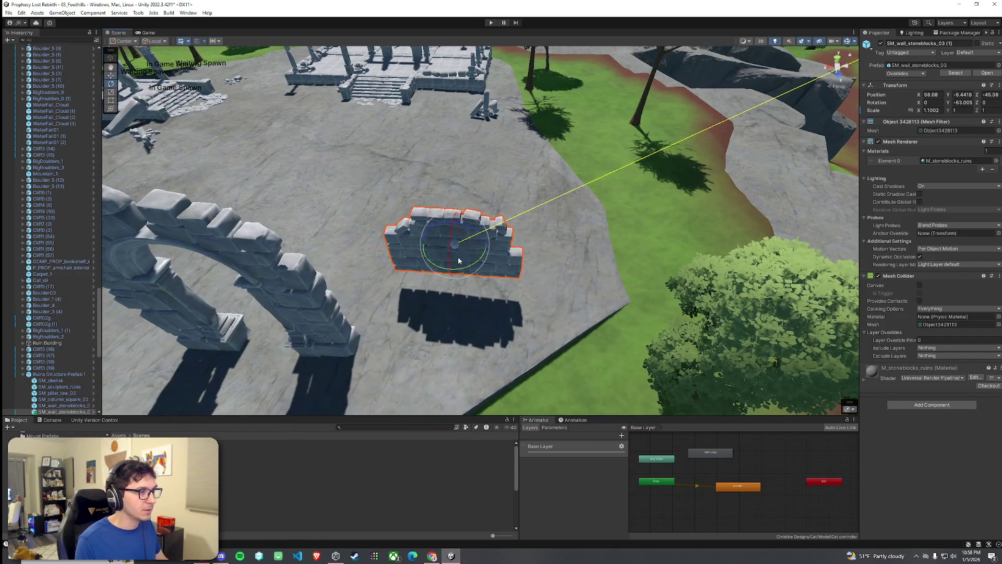
mouse_move(458, 270)
left_mouse_down()
mouse_move(572, 259)
mouse_move(562, 262)
left_mouse_up()
key("w")
mouse_move(425, 246)
left_mouse_down()
mouse_move(390, 252)
mouse_move(587, 282)
mouse_move(576, 346)
left_mouse_up()
key("e")
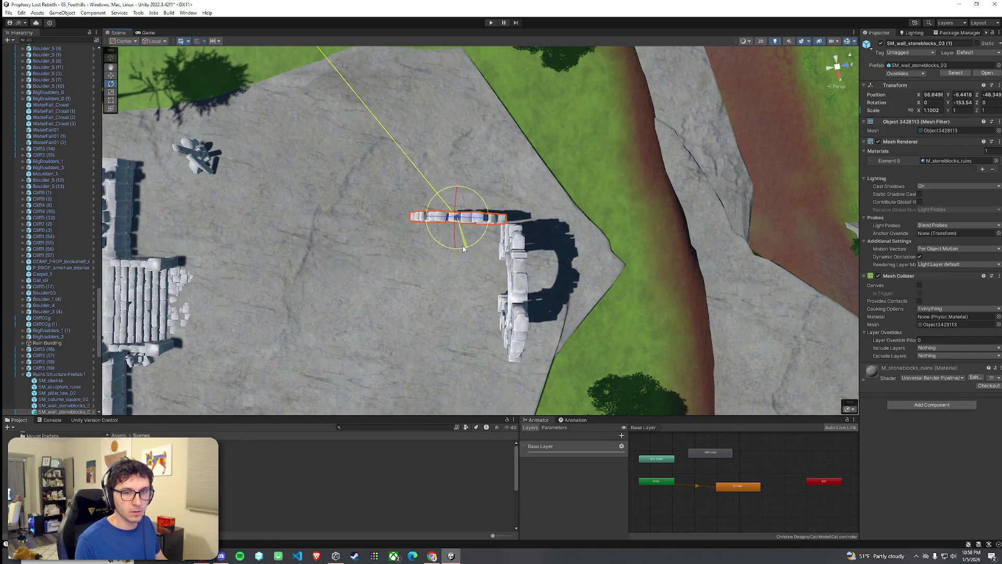
key("w")
mouse_move(463, 248)
left_mouse_down()
mouse_move(473, 240)
mouse_move(461, 248)
mouse_move(456, 235)
mouse_move(764, 114)
mouse_move(719, 135)
left_mouse_up()
mouse_move(628, 153)
left_mouse_down()
mouse_move(628, 191)
mouse_move(643, 188)
mouse_move(488, 144)
left_mouse_up()
left_click(488, 144)
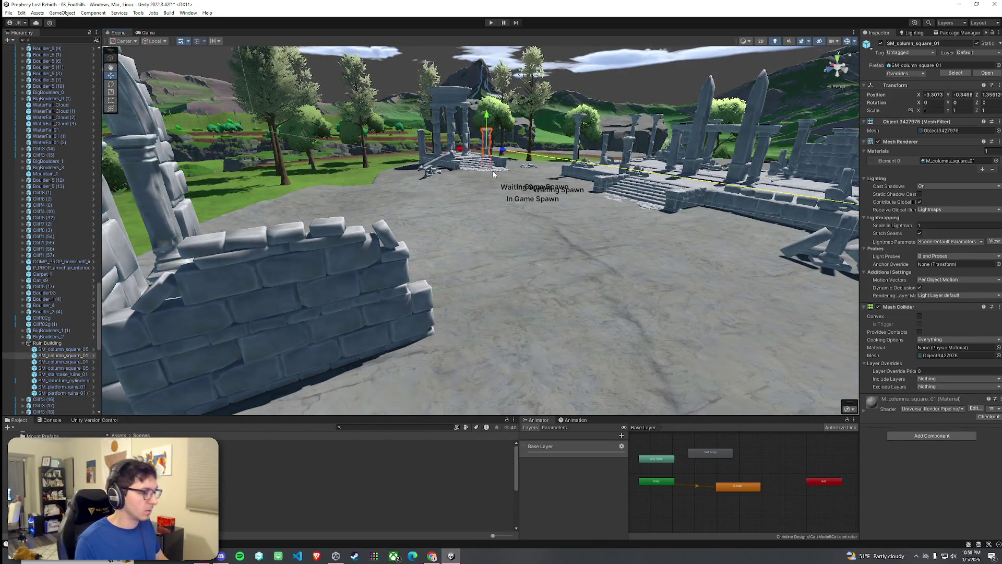
Duplicate the square column and set the copy against the new wall
key("ctrl+d")
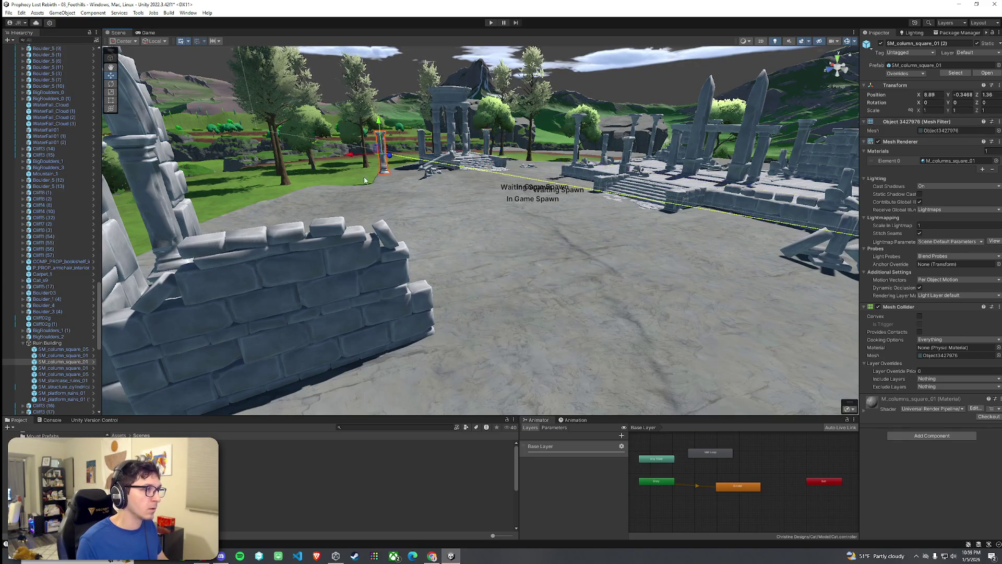
mouse_move(542, 260)
left_mouse_down()
mouse_move(609, 261)
mouse_move(334, 292)
mouse_move(479, 298)
mouse_move(591, 349)
left_mouse_up()
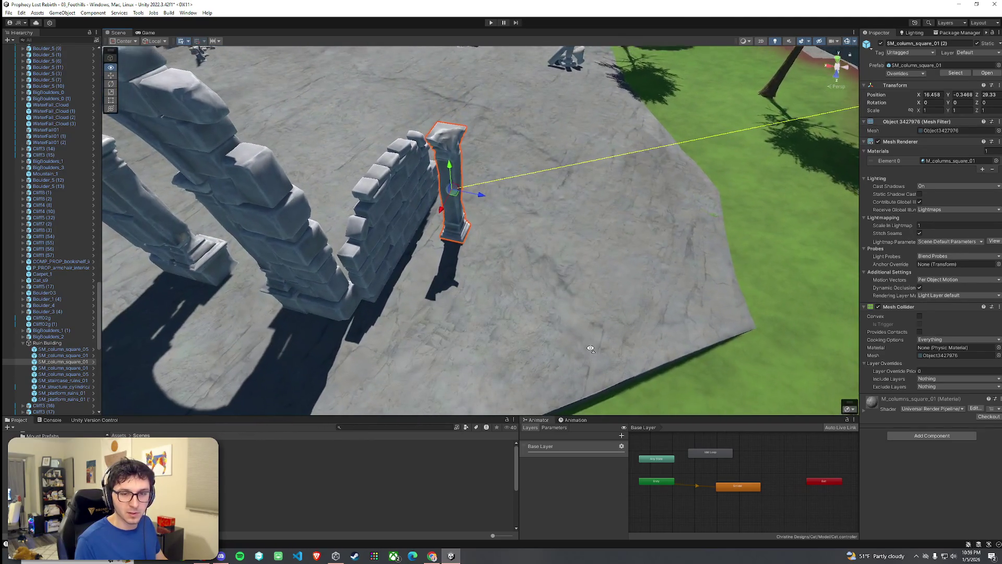
mouse_move(459, 197)
left_mouse_down()
mouse_move(349, 281)
mouse_move(382, 279)
mouse_move(232, 280)
mouse_move(328, 296)
mouse_move(400, 271)
left_mouse_up()
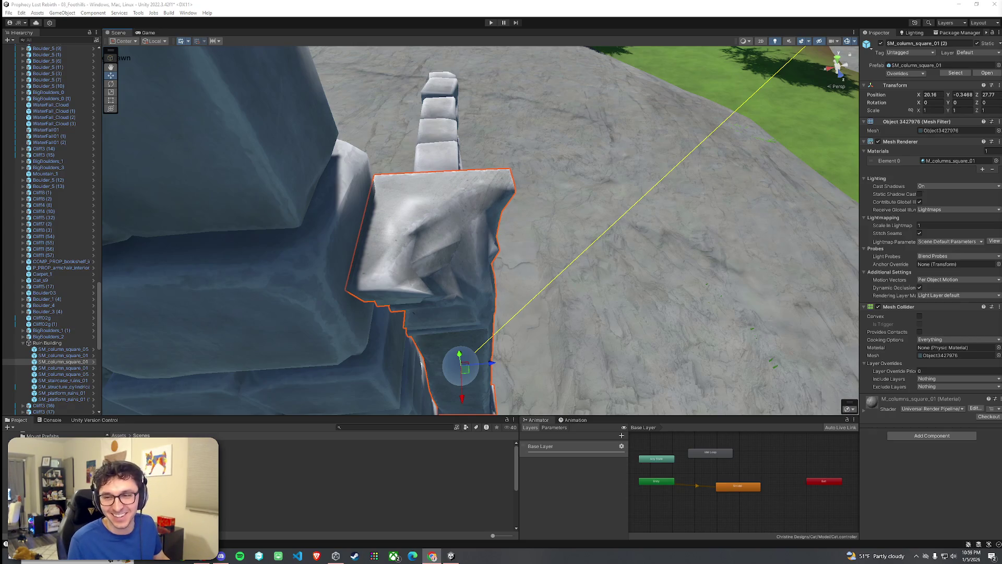
mouse_move(491, 224)
left_mouse_down()
mouse_move(516, 203)
mouse_move(485, 223)
mouse_move(497, 275)
mouse_move(511, 258)
mouse_move(508, 224)
left_mouse_up()
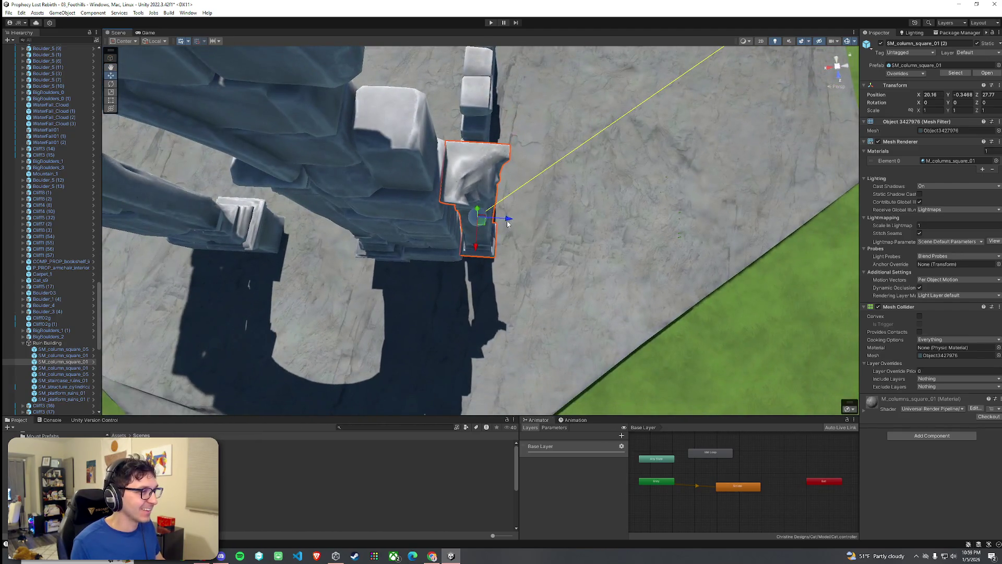
Nudge the stone wall section slightly right against the arch and frame it
left_click(480, 130)
mouse_move(471, 97)
left_mouse_down()
mouse_move(480, 98)
mouse_move(408, 36)
mouse_move(365, 141)
mouse_move(851, 28)
left_mouse_up()
key("f")
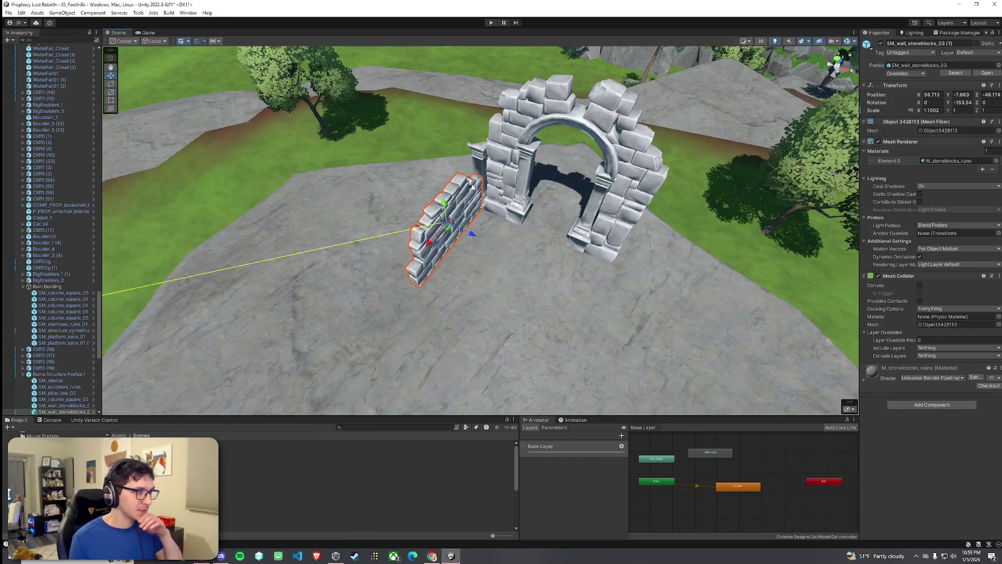
left_click_drag(458, 222, 813, 145)
Lower SM_arch_large_ruins slightly so its base settles into the stone platform
left_click(538, 187)
mouse_move(539, 187)
left_mouse_down()
mouse_move(550, 161)
mouse_move(542, 143)
mouse_move(497, 154)
mouse_move(498, 172)
mouse_move(497, 137)
left_mouse_up()
mouse_move(513, 134)
left_mouse_down()
mouse_move(511, 169)
mouse_move(517, 137)
left_mouse_up()
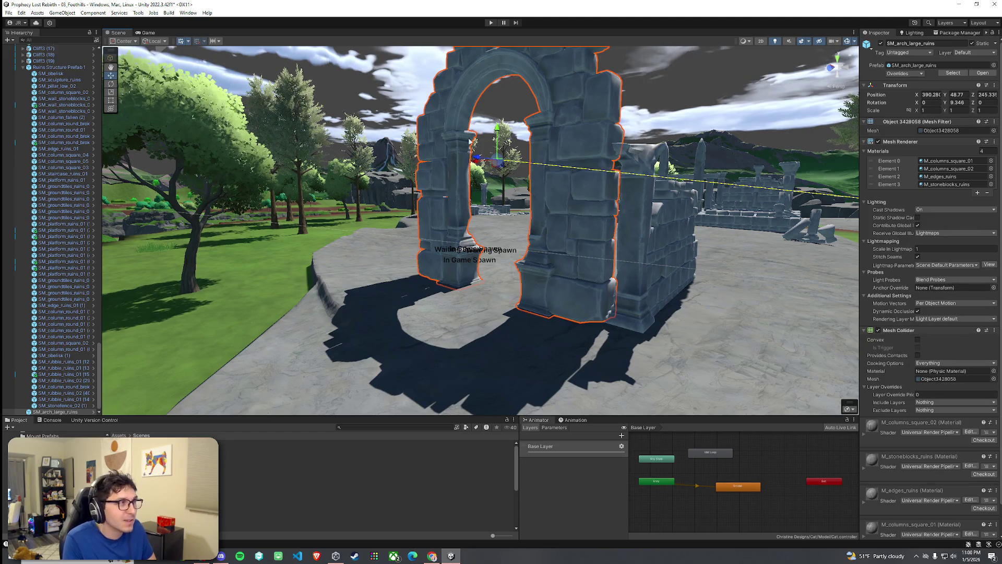
Circle the view around the arch and select the broken stone wall
left_click(9, 13)
key("Escape")
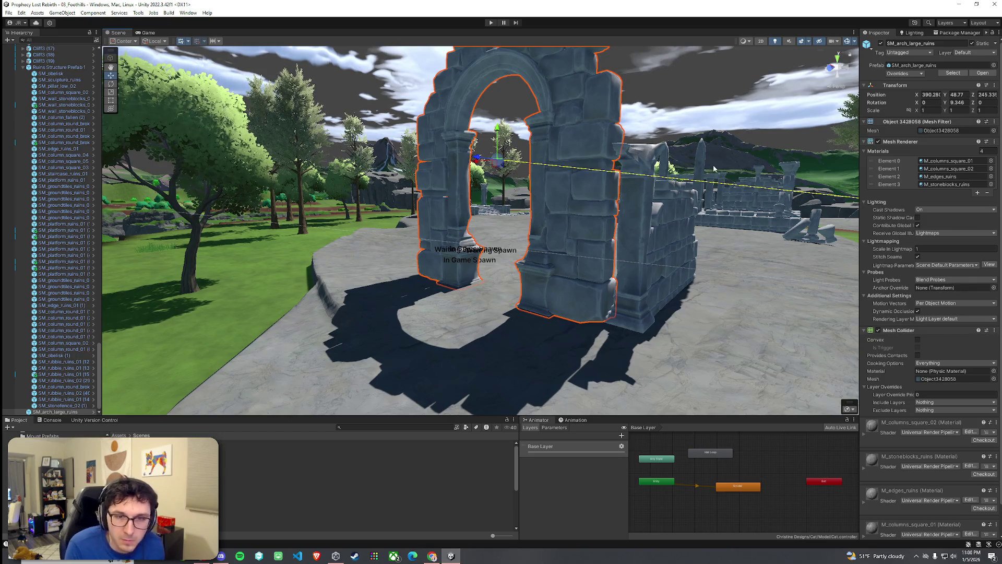
mouse_move(514, 284)
left_mouse_down()
mouse_move(543, 270)
mouse_move(463, 298)
mouse_move(505, 340)
mouse_move(485, 347)
left_mouse_up()
left_click(467, 225)
Move both broken stone wall pieces down and right beside the arch, then inspect from angled views
left_click(424, 202, "shift")
key("e")
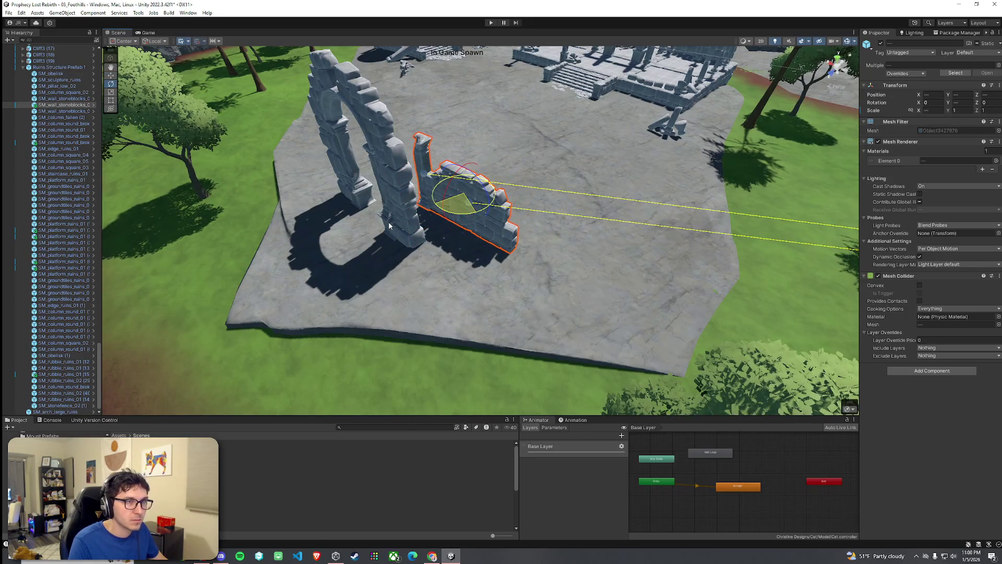
mouse_move(464, 197)
left_mouse_down()
mouse_move(465, 264)
mouse_move(555, 280)
mouse_move(559, 246)
mouse_move(583, 283)
mouse_move(760, 306)
mouse_move(725, 324)
left_mouse_up()
key("e")
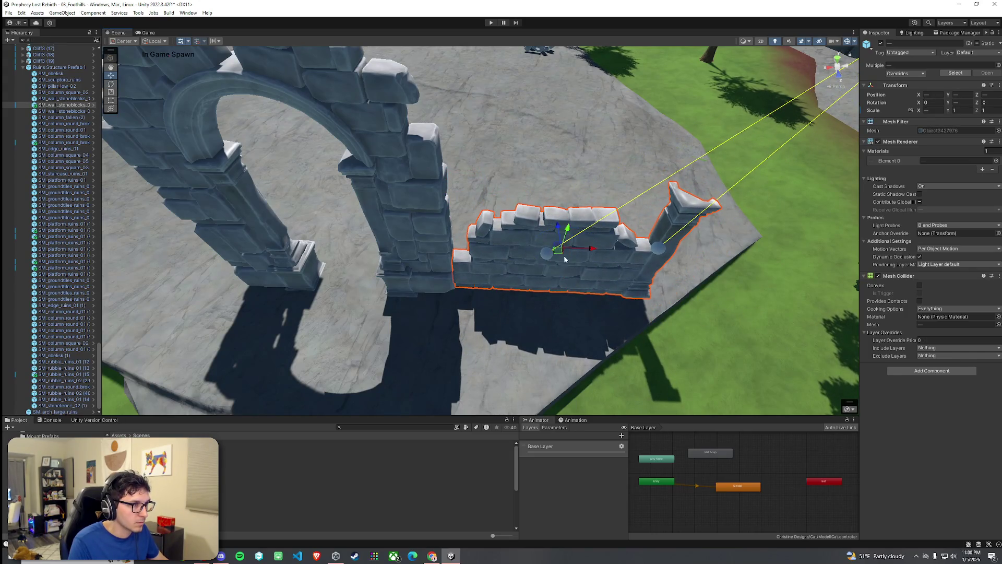
scroll(538, 240, "up", 8)
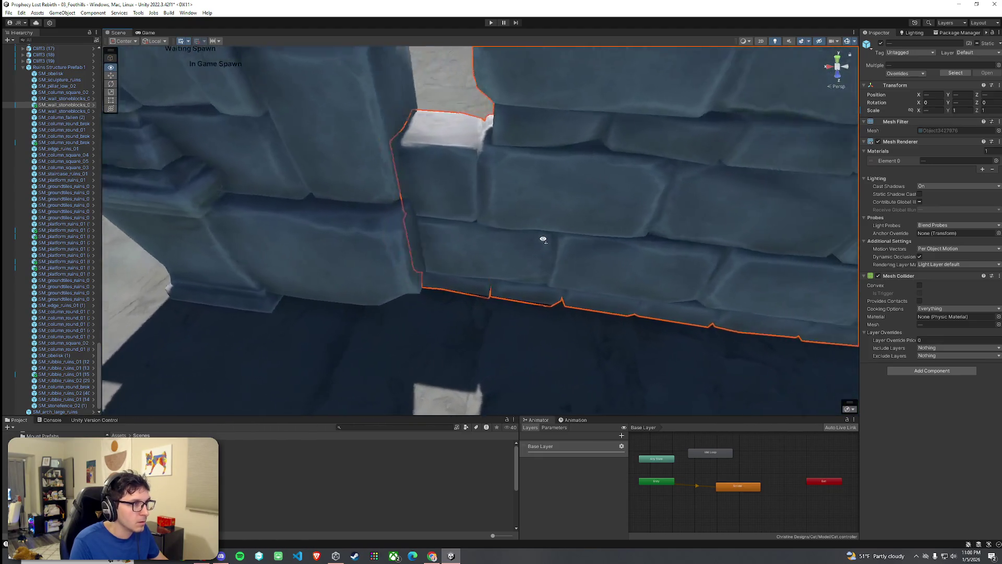
mouse_move(511, 243)
left_mouse_down()
mouse_move(450, 235)
mouse_move(354, 161)
mouse_move(369, 150)
mouse_move(347, 148)
mouse_move(492, 251)
mouse_move(486, 351)
mouse_move(530, 358)
mouse_move(555, 339)
left_mouse_up()
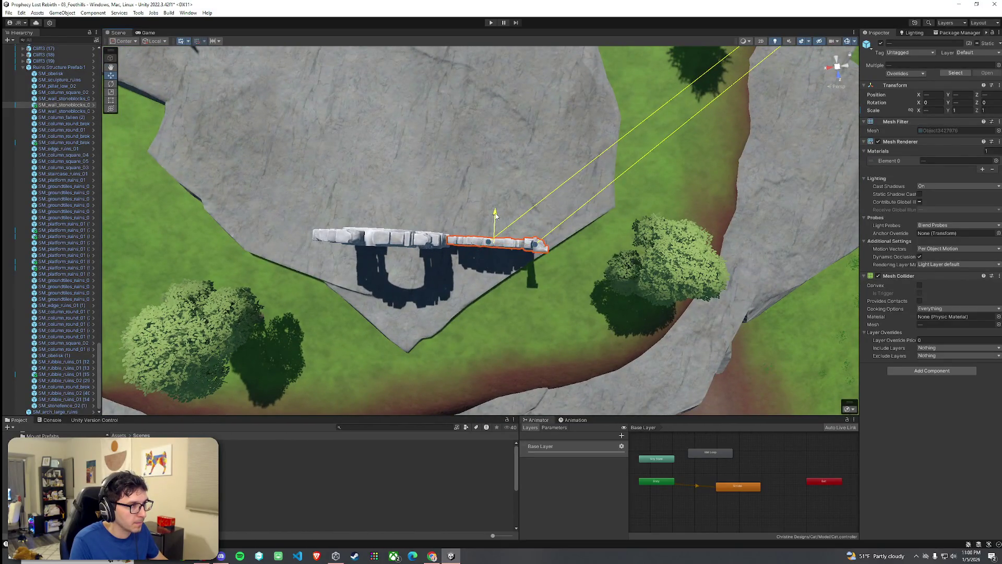
mouse_move(495, 215)
left_mouse_down()
mouse_move(553, 239)
mouse_move(497, 217)
mouse_move(455, 142)
mouse_move(496, 143)
mouse_move(414, 88)
mouse_move(457, 84)
mouse_move(500, 186)
mouse_move(451, 340)
left_mouse_up()
Duplicate SM_platform_ruins_01 and settle the copy on open ground in front of the arch
left_click(451, 340)
left_click_drag(432, 392, 331, 392)
key("ctrl+d")
mouse_move(597, 251)
left_mouse_down()
mouse_move(418, 313)
mouse_move(347, 320)
mouse_move(309, 349)
mouse_move(231, 315)
mouse_move(572, 256)
mouse_move(585, 244)
left_mouse_up()
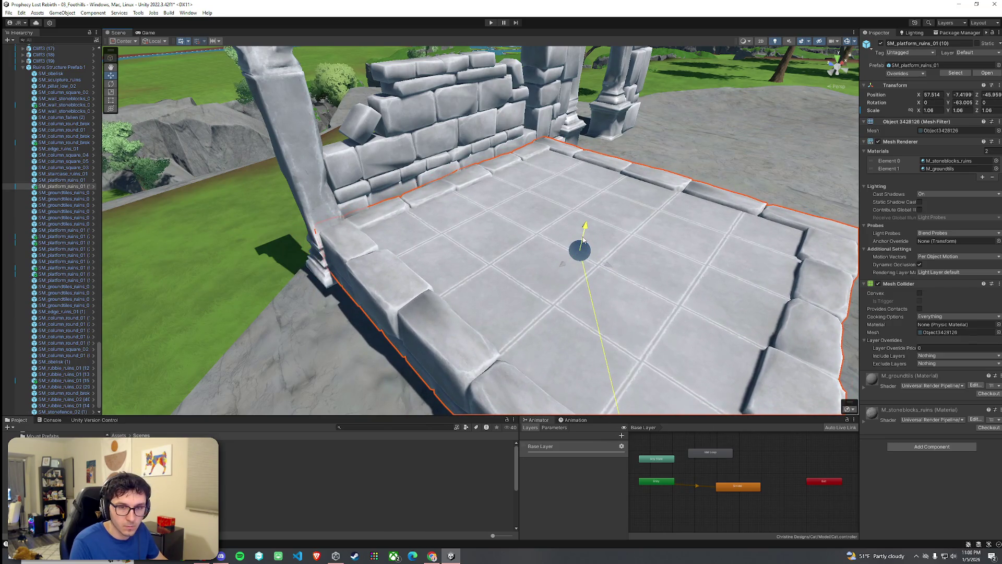
left_click_drag(583, 241, 576, 284)
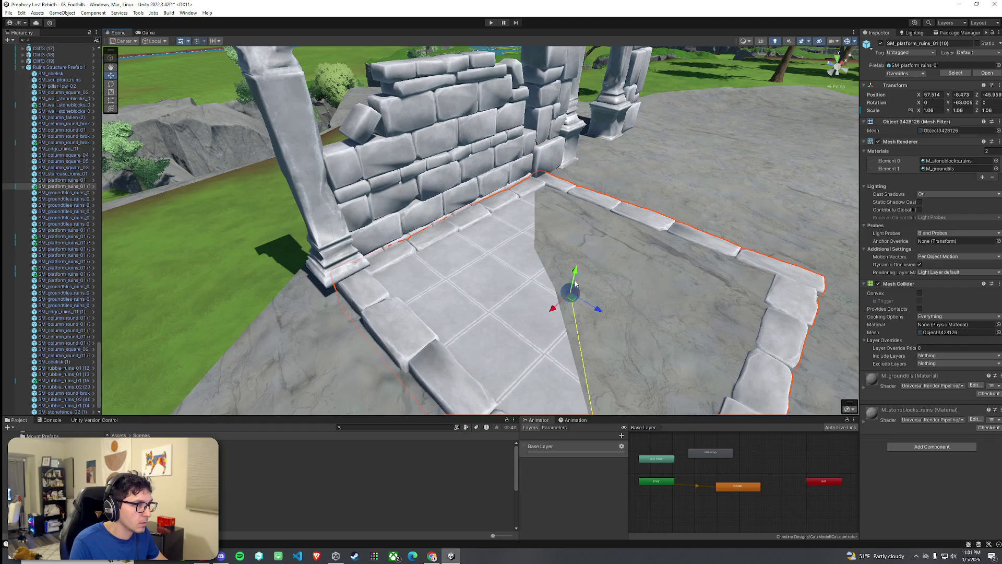
scroll(575, 282, "down", 5)
left_click(665, 280)
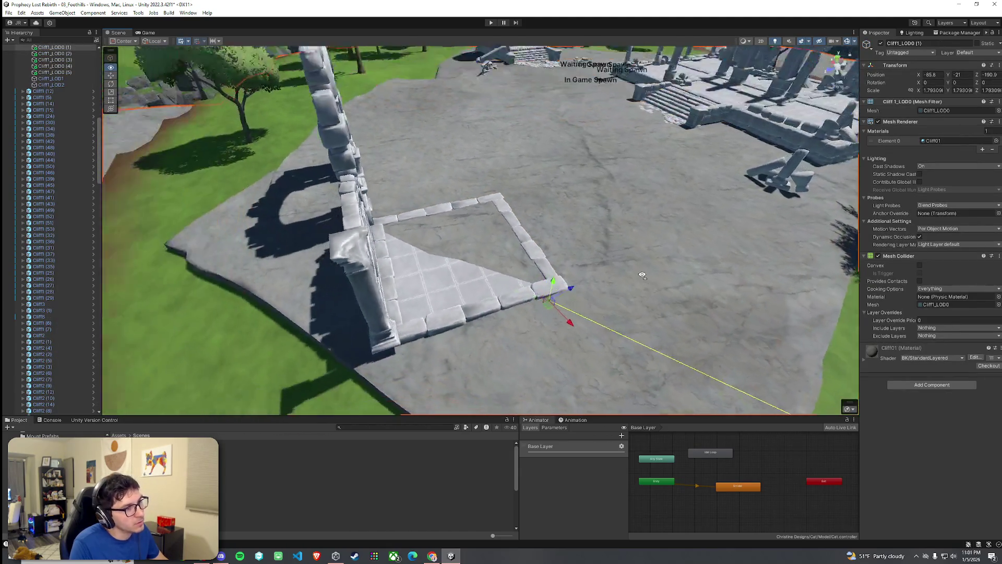
mouse_move(642, 276)
left_mouse_down()
mouse_move(526, 282)
mouse_move(592, 266)
left_mouse_up()
left_click(525, 281)
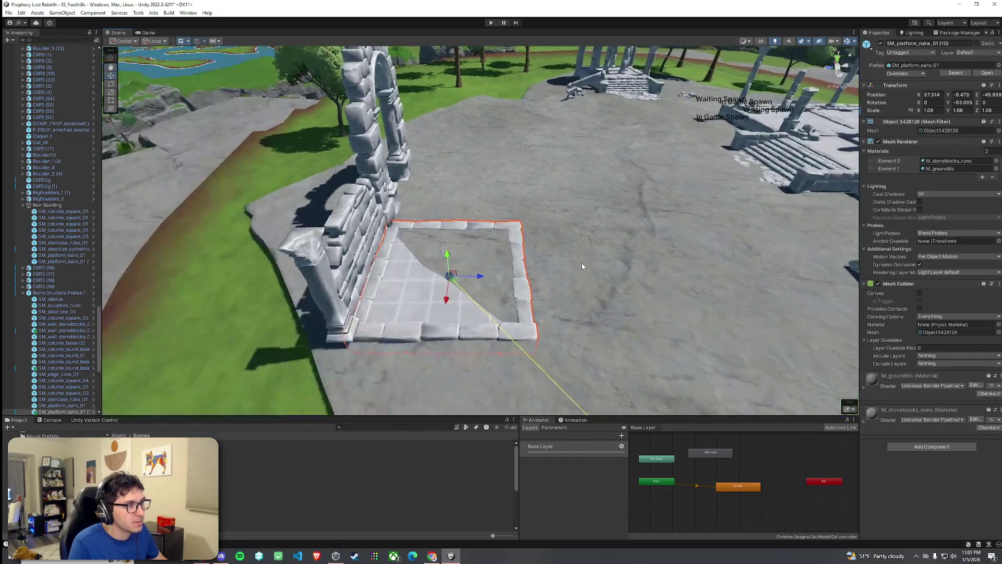
left_click_drag(447, 256, 387, 252)
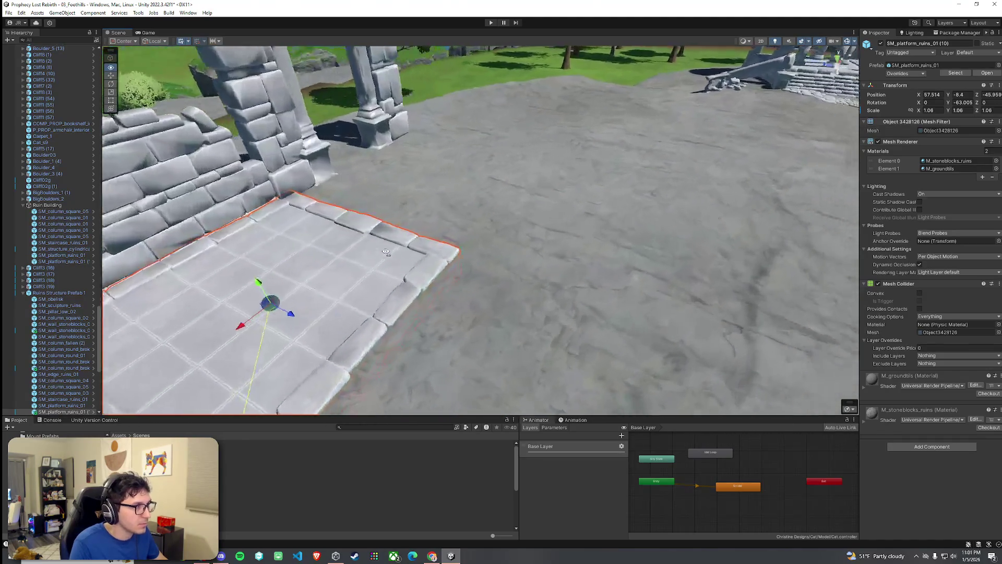
Duplicate the platform again and slide the new copy right beside the first
scroll(387, 252, "down", 10)
key("ctrl+d")
left_click_drag(353, 212, 458, 225)
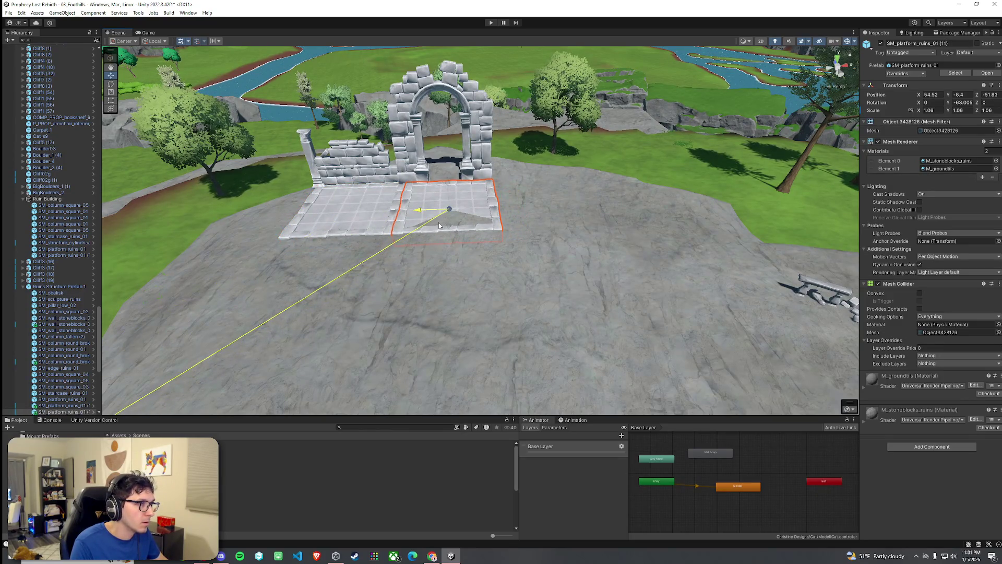
Slide both tiled platforms forward together, undoing the unwanted raise so they stay at Y -8.4
left_click(371, 230, "shift")
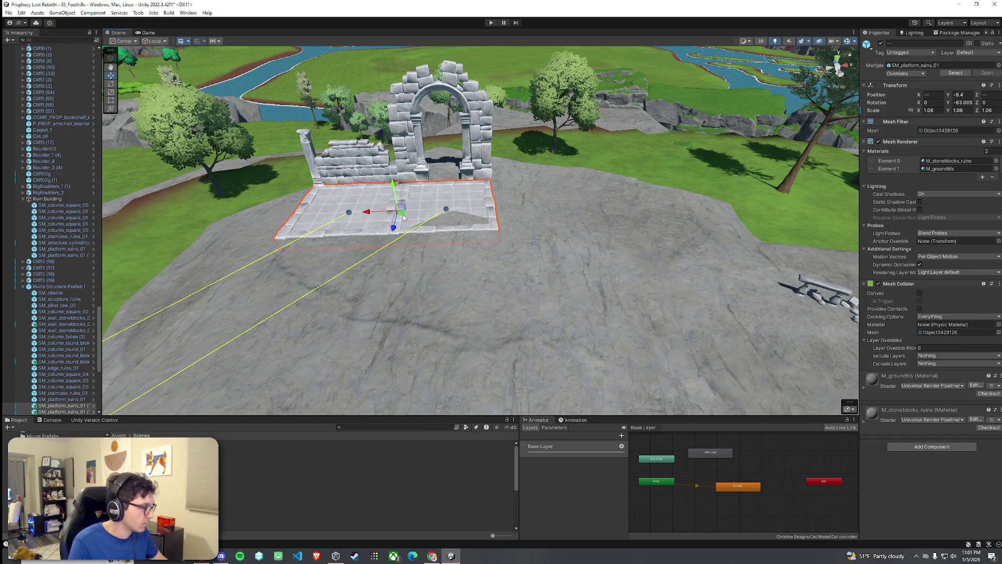
left_click_drag(402, 226, 390, 302)
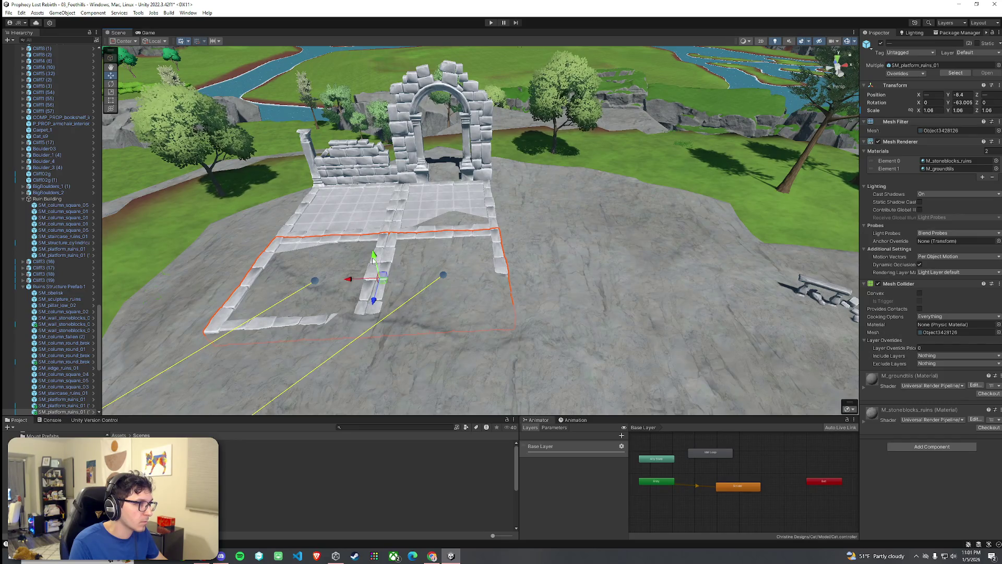
mouse_move(373, 256)
left_mouse_down()
mouse_move(339, 268)
mouse_move(741, 205)
mouse_move(490, 192)
mouse_move(478, 218)
left_mouse_up()
left_click(478, 219)
key("ctrl+z")
key("ctrl+z")
key("ctrl+z")
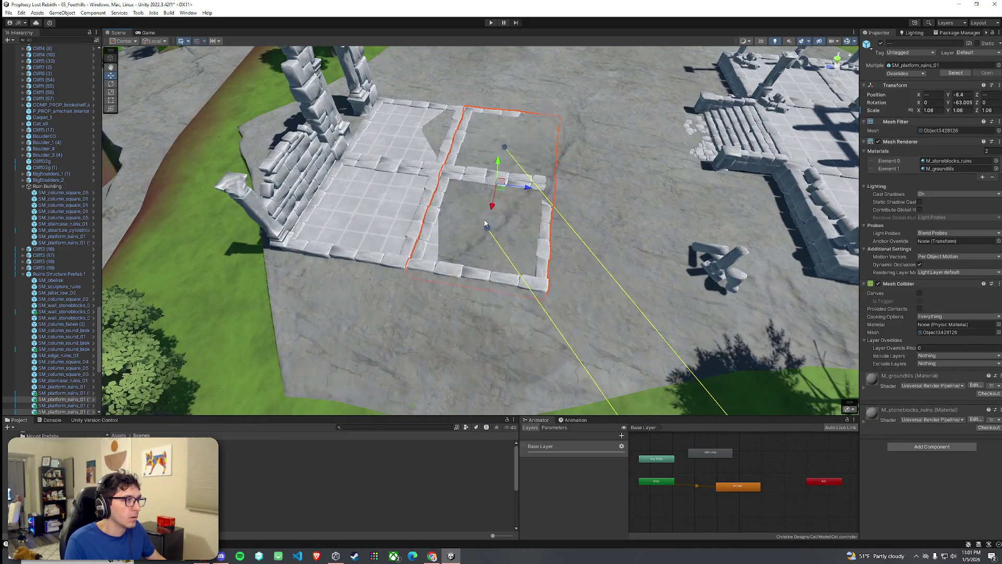
left_click_drag(485, 224, 407, 186)
Move the stone wall section and neighbouring column onto the platform edge
left_click(382, 172)
left_click(384, 174, "shift")
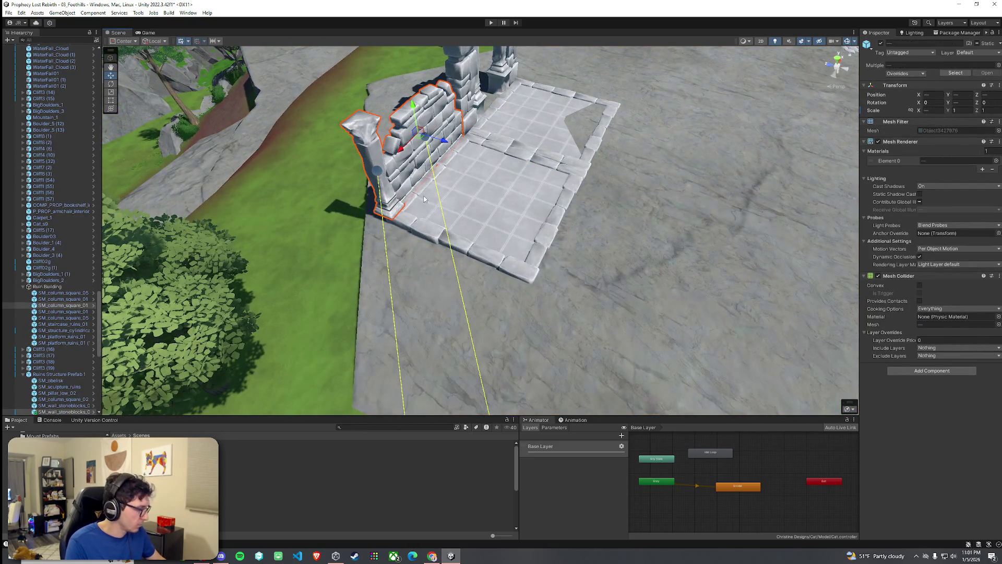
mouse_move(417, 140)
left_mouse_down()
mouse_move(461, 208)
mouse_move(562, 234)
left_mouse_up()
left_click_drag(475, 209, 462, 221)
key("e")
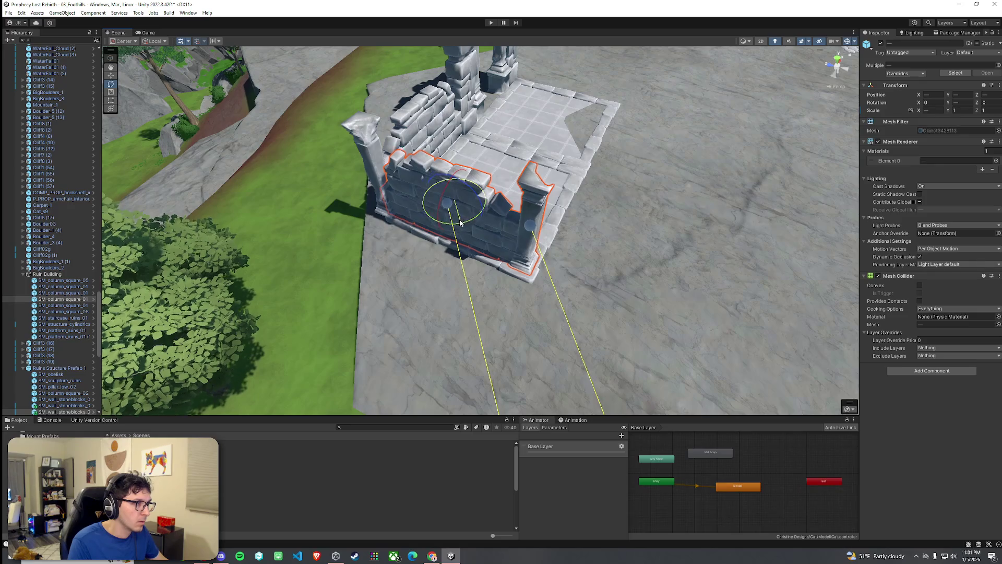
left_click_drag(457, 208, 458, 210)
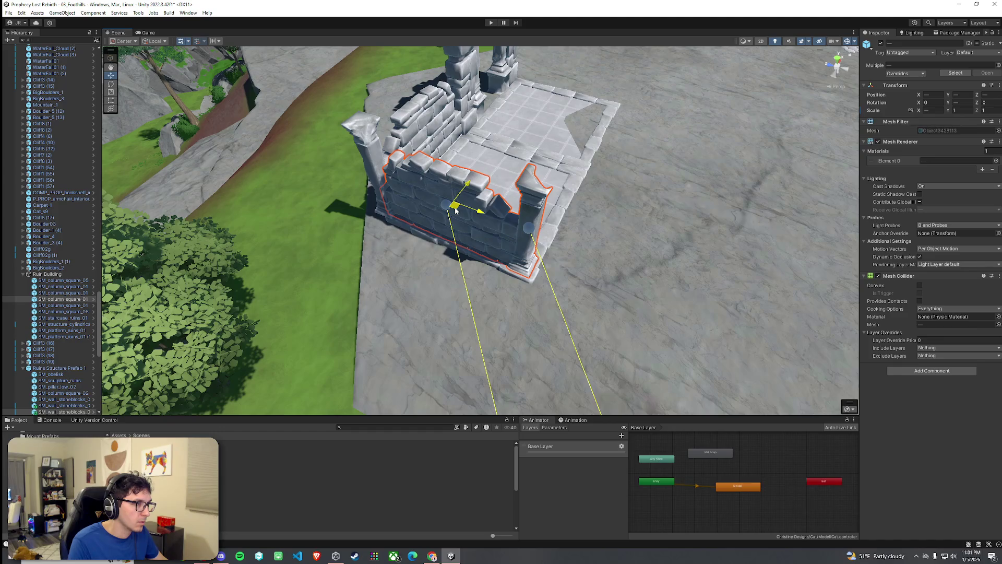
Inspect the wall base up close and select the column at the wall corner
key("w")
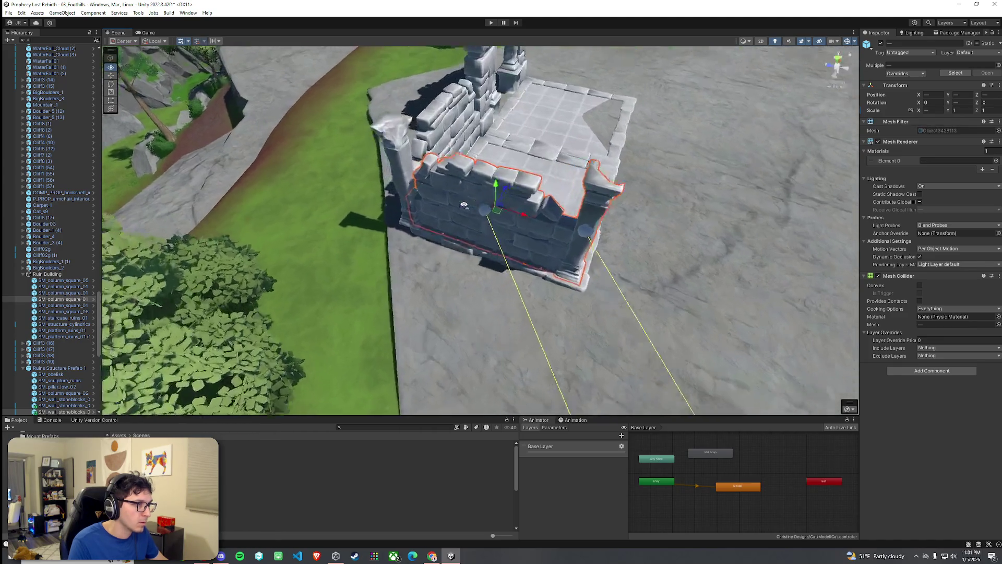
key("w")
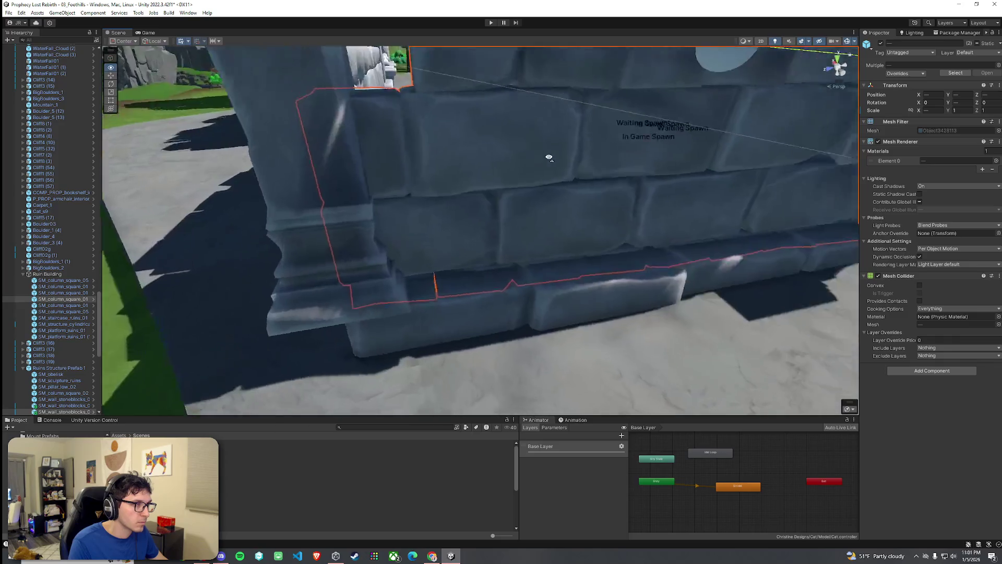
key("w")
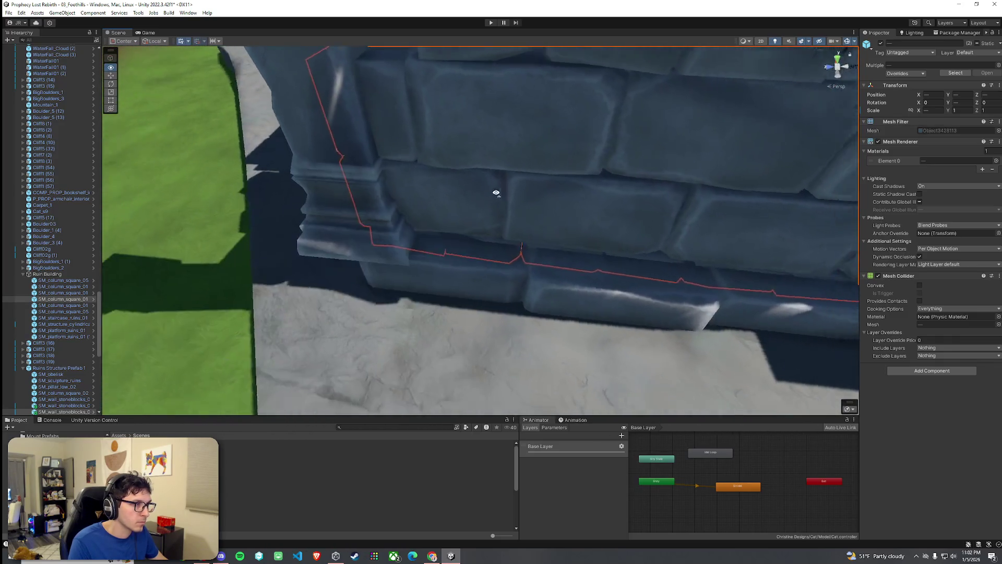
key("s")
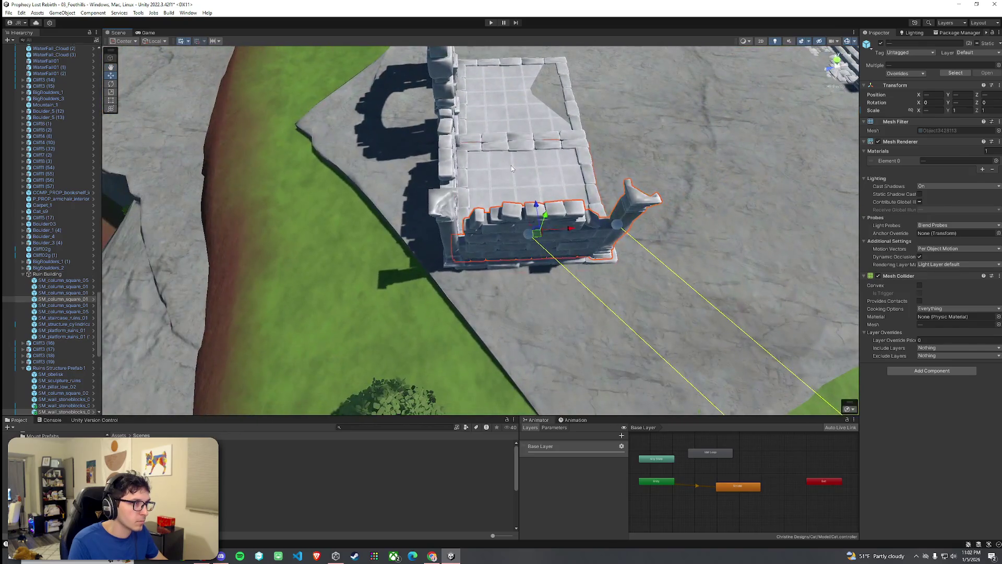
left_click(510, 126)
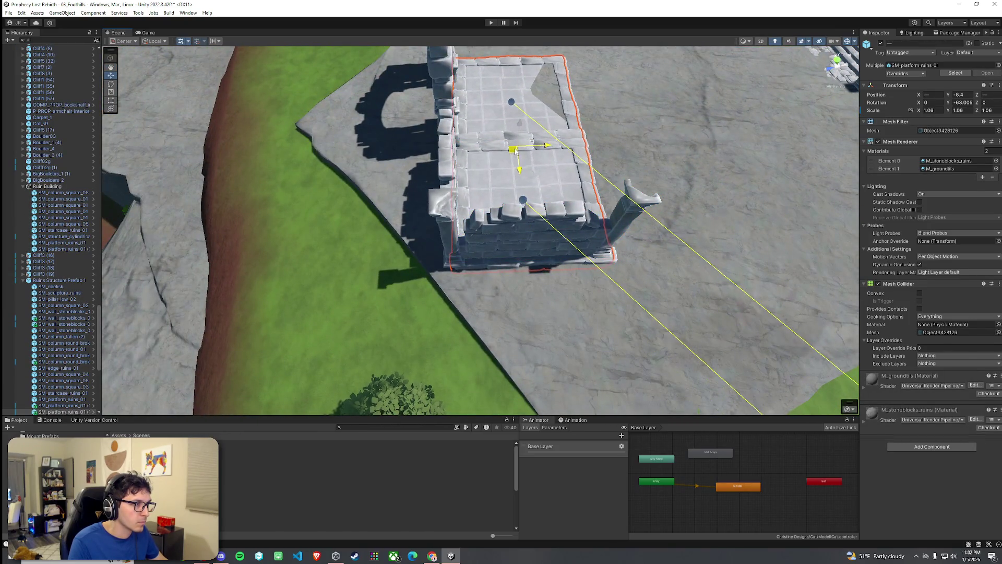
right_click(510, 153)
key("w")
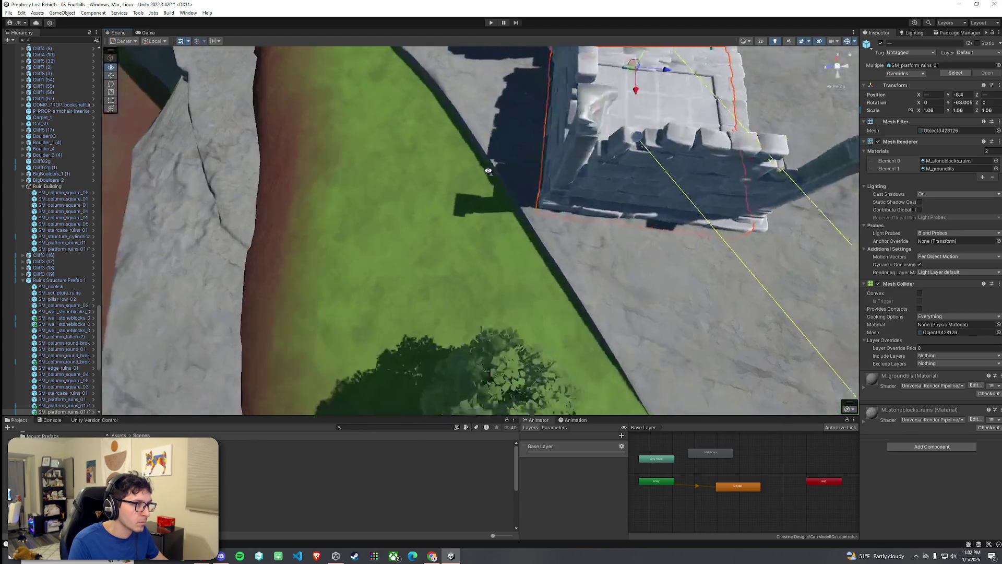
key("w")
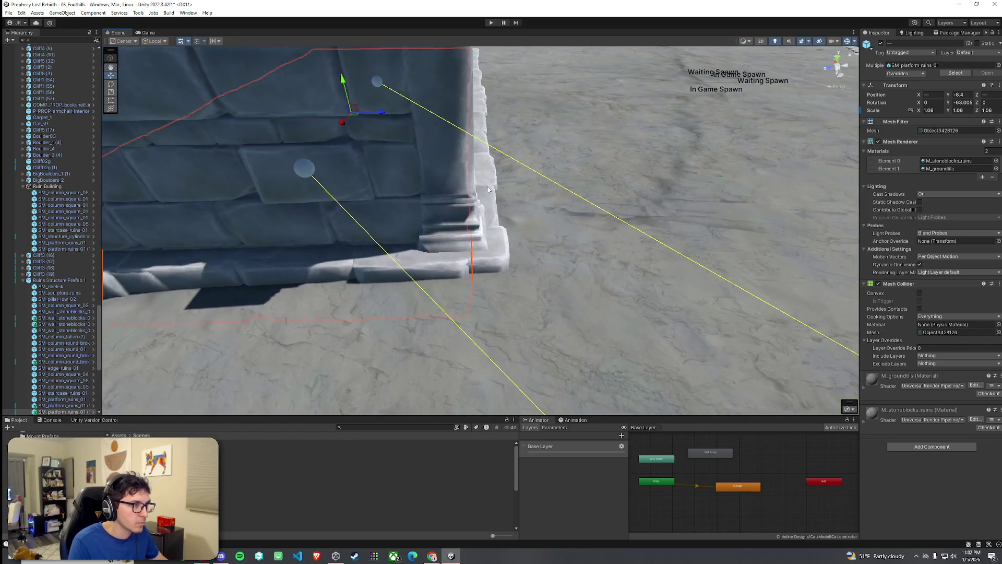
left_click(456, 208)
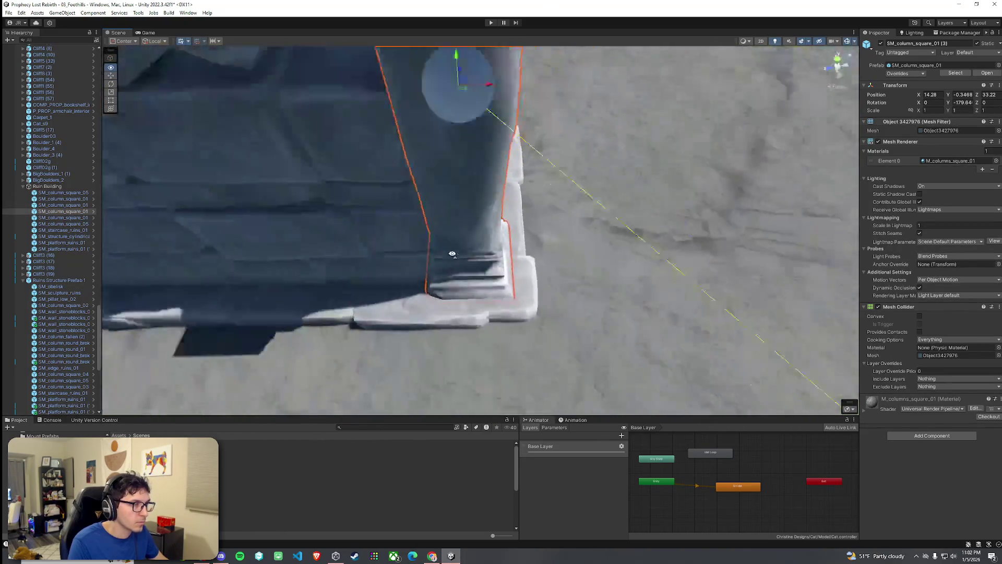
Nudge the column into line with the wall, then clear the selection
left_click_drag(474, 174, 506, 172)
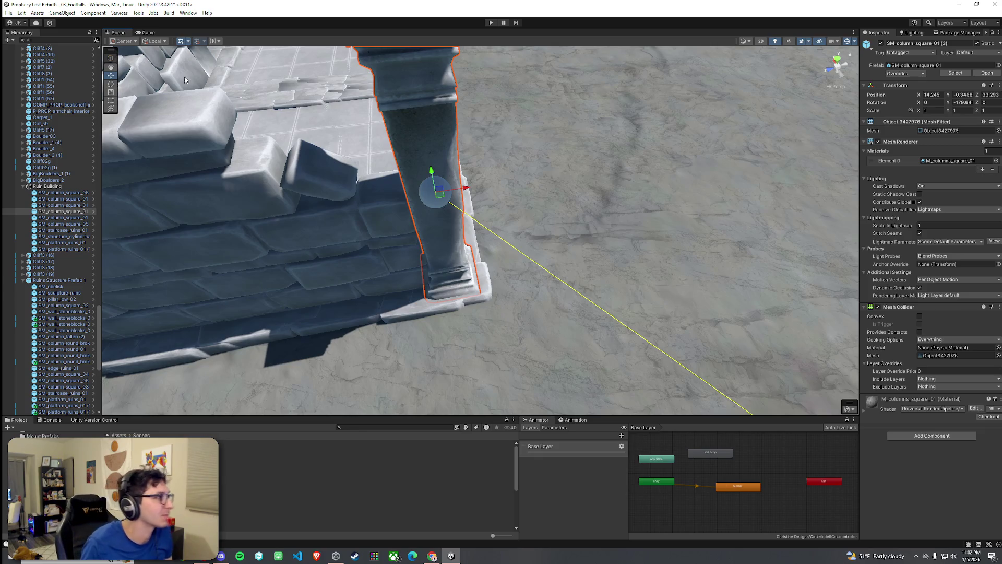
key("Escape")
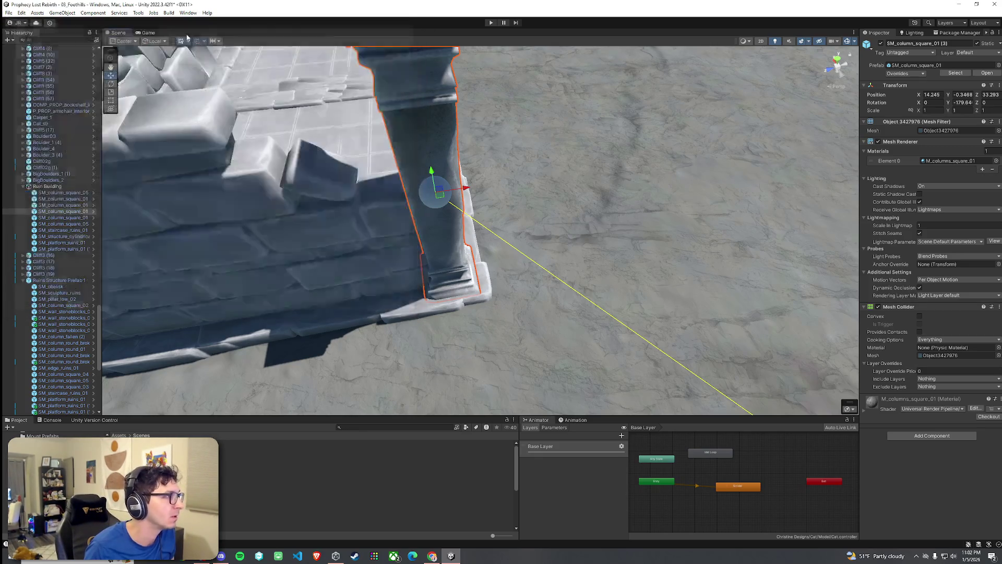
mouse_move(347, 223)
left_mouse_down()
mouse_move(403, 238)
mouse_move(302, 223)
mouse_move(434, 308)
left_mouse_up()
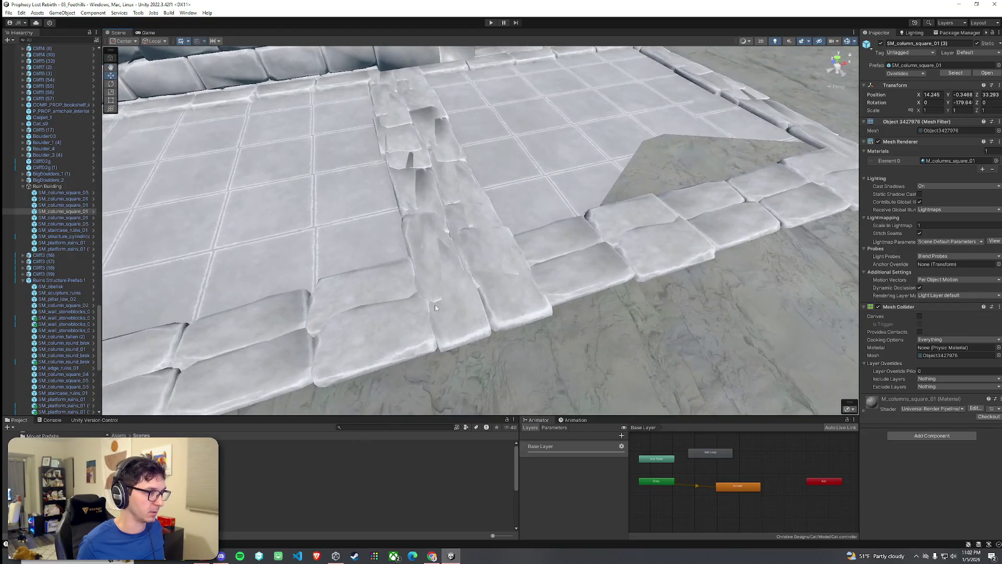
left_click(540, 302)
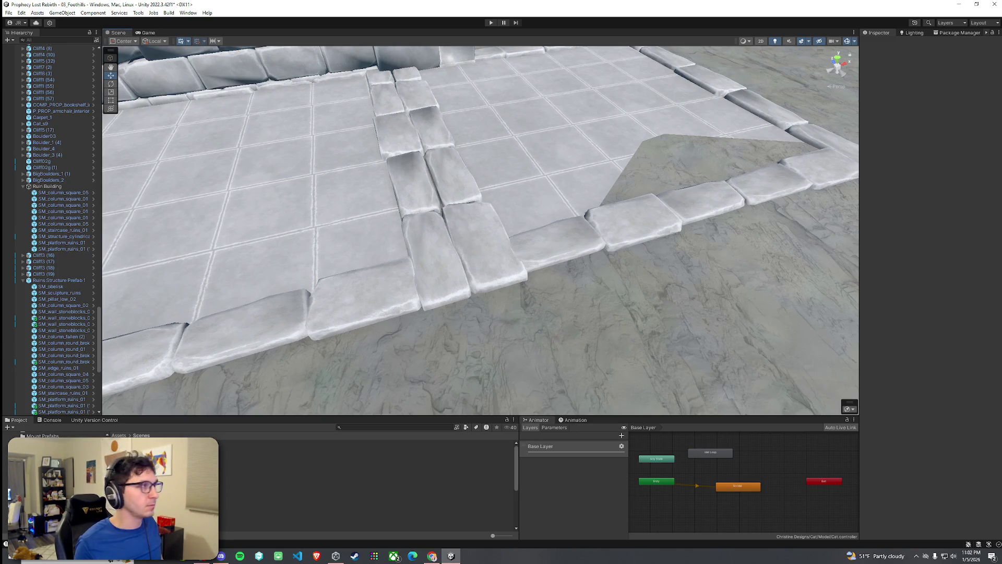
left_click(8, 12)
scroll(233, 151, "down", 10)
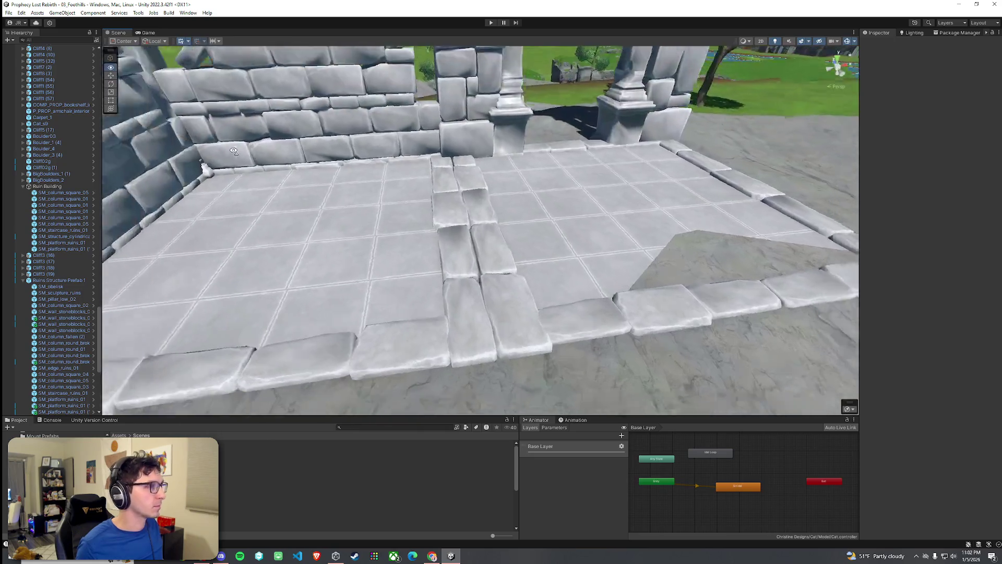
mouse_move(233, 151)
left_mouse_down()
mouse_move(183, 130)
mouse_move(100, 183)
mouse_move(324, 232)
left_mouse_up()
Duplicate SM_wall_stoneblocks_05 and move the copy further along the ruins beside the arch
left_click(433, 221)
key("ctrl+d")
left_click_drag(460, 218, 629, 292)
mouse_move(719, 161)
left_mouse_down()
mouse_move(693, 119)
mouse_move(472, 199)
left_mouse_up()
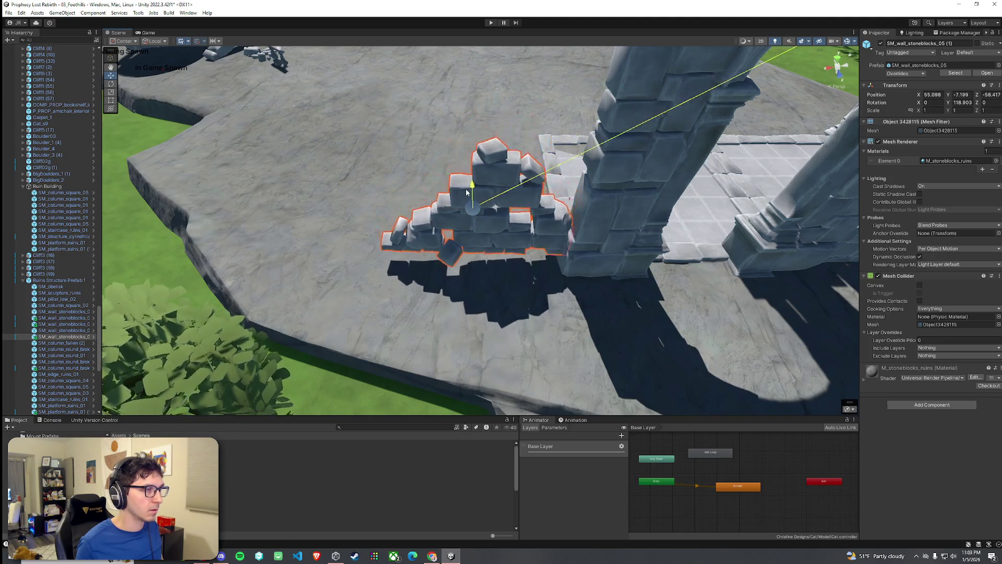
Duplicate SM_column_square_01 and move the copy onto the open ground near the rubble pile
left_click_drag(465, 208, 565, 261)
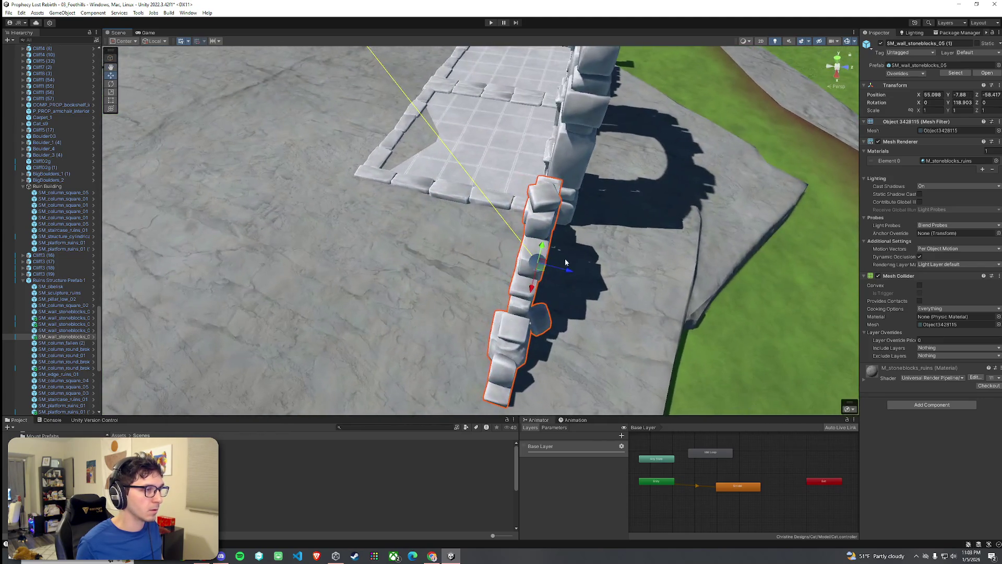
scroll(522, 313, "up", 5)
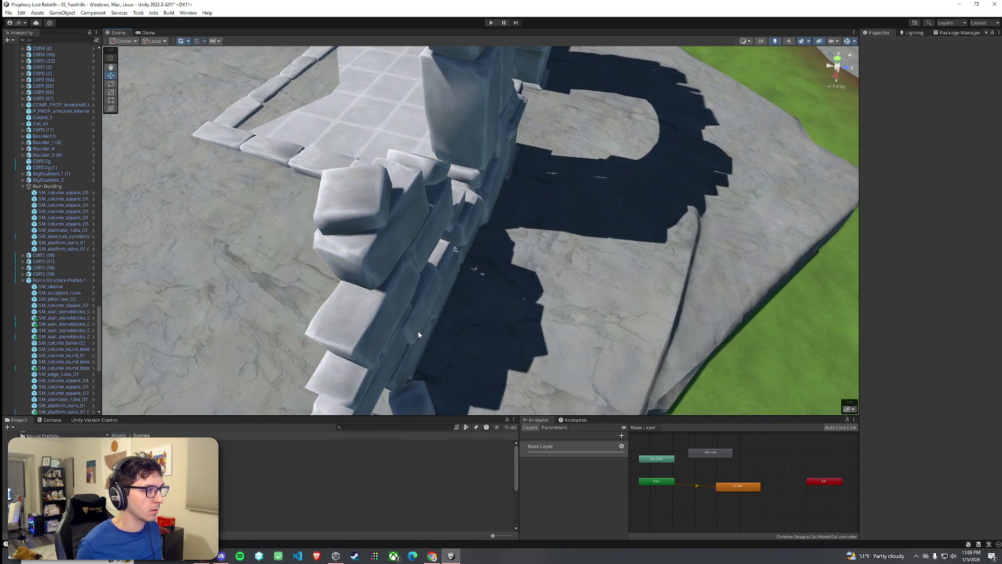
mouse_move(411, 334)
left_mouse_down()
mouse_move(477, 344)
mouse_move(353, 263)
mouse_move(821, 284)
left_mouse_up()
left_click(578, 282)
mouse_move(577, 283)
left_mouse_down()
mouse_move(451, 274)
mouse_move(674, 291)
left_mouse_up()
key("ctrl+d")
mouse_move(302, 205)
left_mouse_down()
mouse_move(180, 193)
mouse_move(313, 152)
left_mouse_up()
key("e")
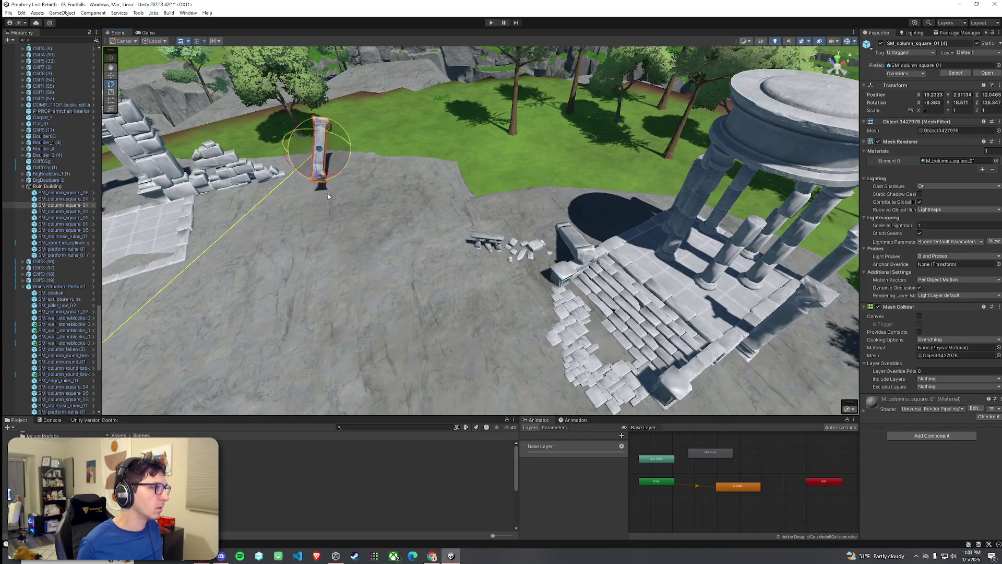
Rotate the copied column nearly flat and lower it across the platform edge as a fallen column
mouse_move(299, 168)
left_mouse_down()
mouse_move(293, 180)
mouse_move(282, 153)
mouse_move(273, 178)
mouse_move(394, 180)
mouse_move(359, 122)
mouse_move(344, 146)
mouse_move(397, 172)
mouse_move(500, 199)
mouse_move(466, 168)
mouse_move(472, 179)
mouse_move(499, 166)
mouse_move(535, 106)
mouse_move(467, 100)
mouse_move(440, 108)
left_mouse_up()
key("e")
mouse_move(506, 96)
left_mouse_down()
mouse_move(487, 123)
mouse_move(419, 146)
left_mouse_up()
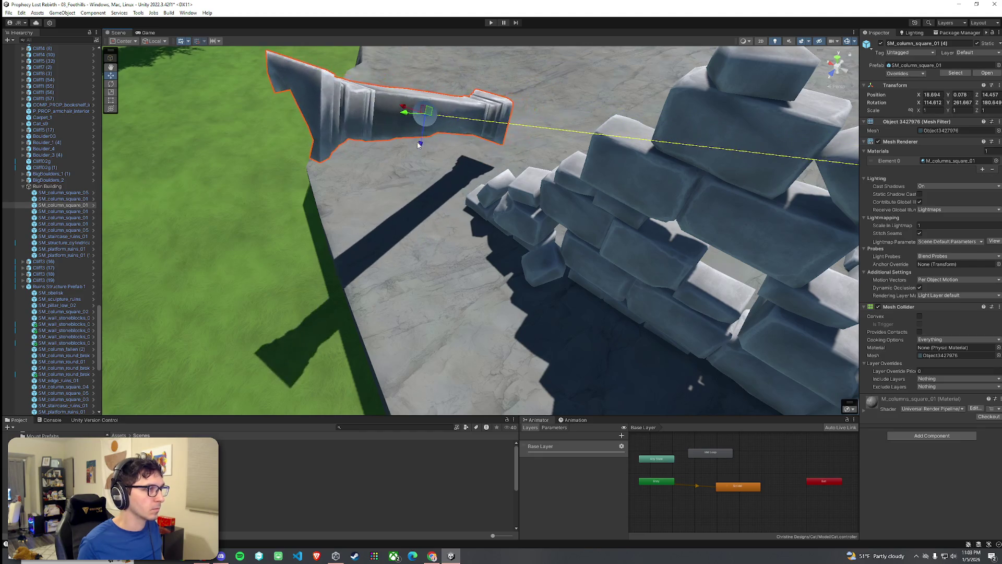
mouse_move(411, 110)
left_mouse_down()
mouse_move(448, 133)
mouse_move(447, 152)
mouse_move(434, 201)
mouse_move(406, 223)
mouse_move(414, 219)
mouse_move(403, 258)
left_mouse_up()
scroll(502, 258, "up", 5)
mouse_move(502, 258)
left_mouse_down()
mouse_move(543, 225)
mouse_move(548, 202)
left_mouse_up()
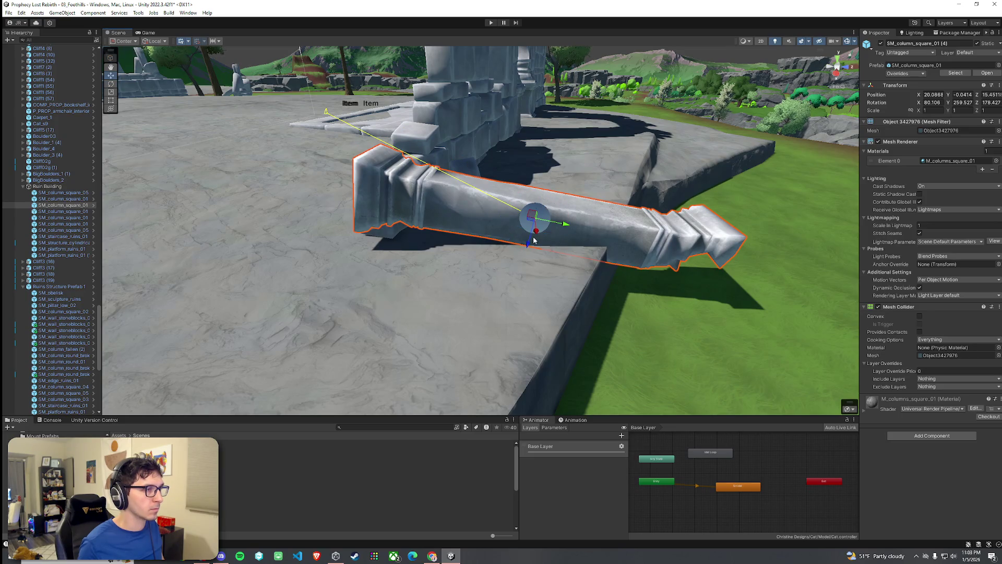
left_click_drag(529, 244, 514, 185)
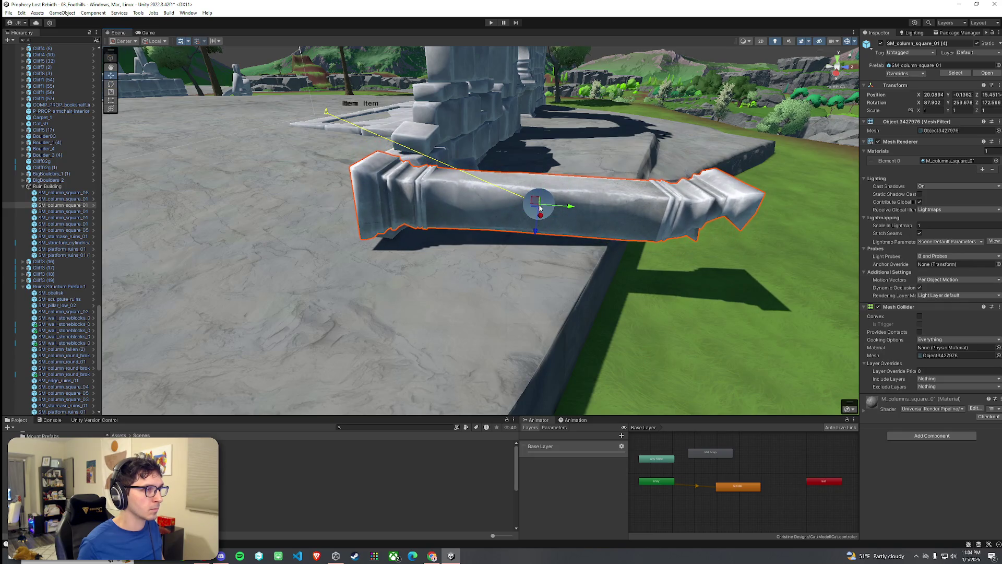
mouse_move(535, 227)
left_mouse_down()
mouse_move(535, 237)
mouse_move(507, 193)
mouse_move(516, 223)
mouse_move(396, 286)
mouse_move(523, 245)
mouse_move(637, 291)
mouse_move(630, 276)
mouse_move(710, 100)
left_mouse_up()
left_click(513, 239)
Duplicate SM_rubble_ruins_01 and move the copy to a new open-ground spot
left_click(397, 286)
key("ctrl+d")
key("f")
mouse_move(477, 235)
left_mouse_down()
mouse_move(513, 155)
mouse_move(504, 133)
left_mouse_up()
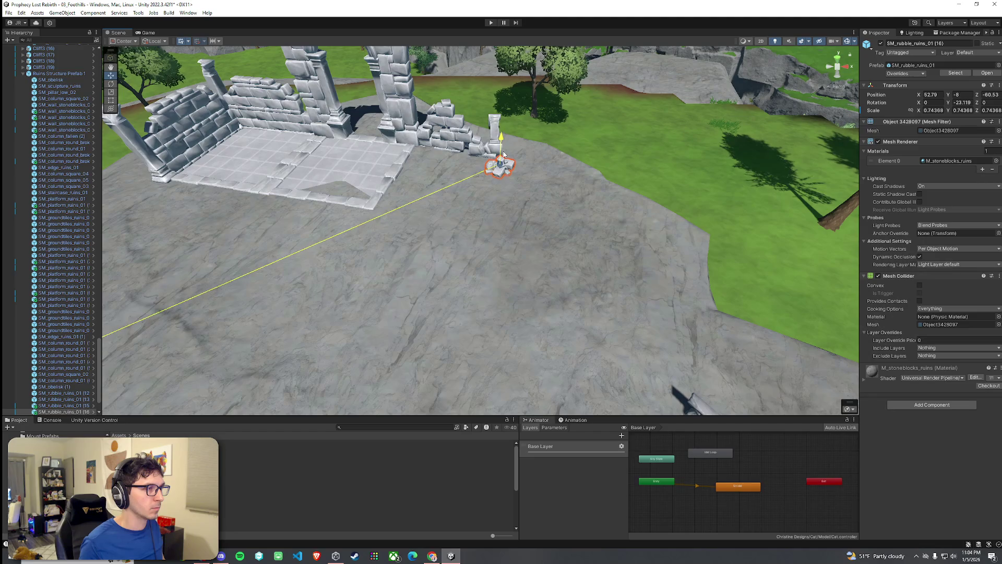
Duplicate the tiled floor platform and place the copy to extend the floor
scroll(502, 153, "up", 5)
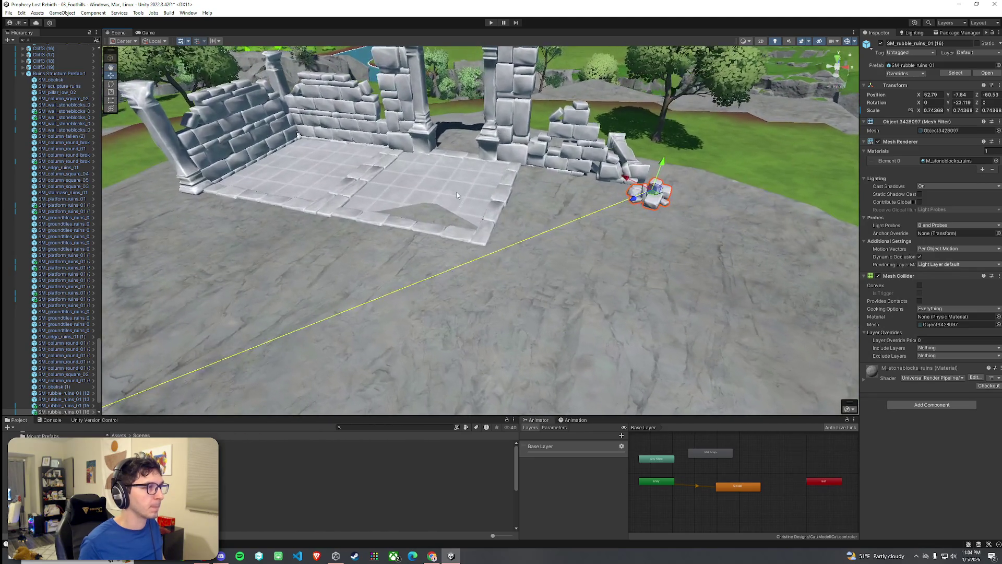
left_click(460, 196)
left_click(491, 189)
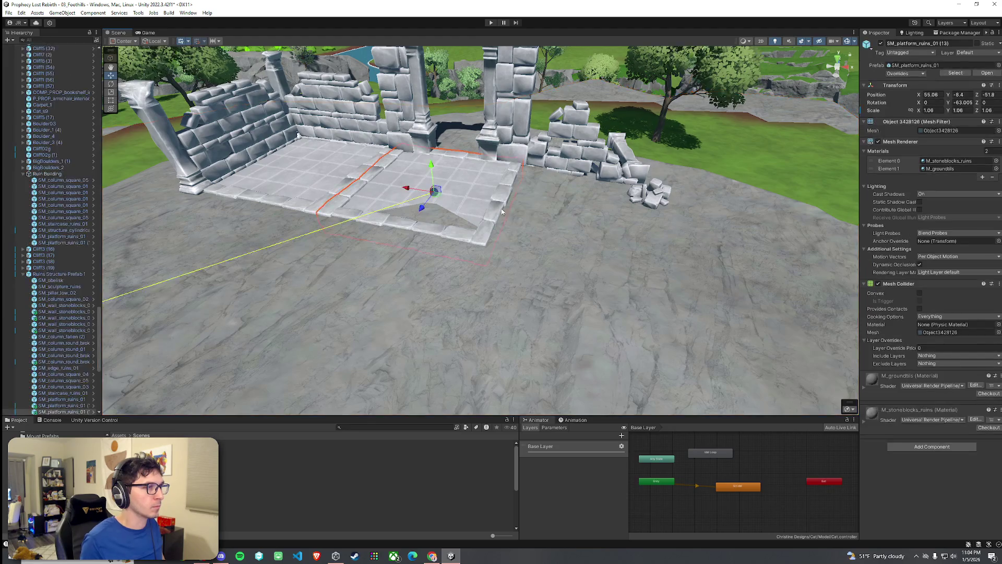
left_click_drag(501, 206, 506, 211)
key("ctrl+d")
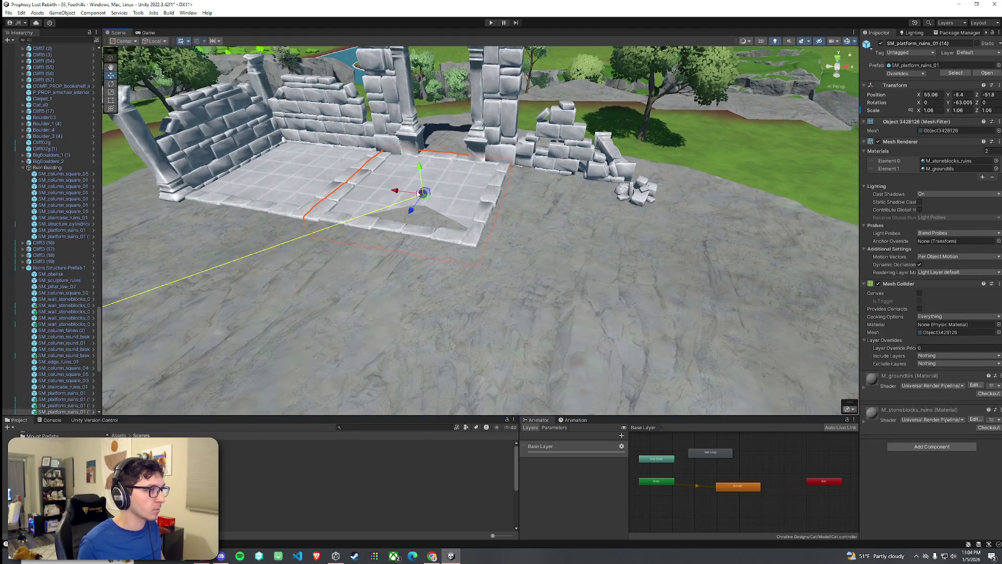
mouse_move(404, 195)
left_mouse_down()
mouse_move(564, 219)
mouse_move(585, 209)
left_mouse_up()
scroll(568, 247, "down", 2)
scroll(599, 175, "up", 5)
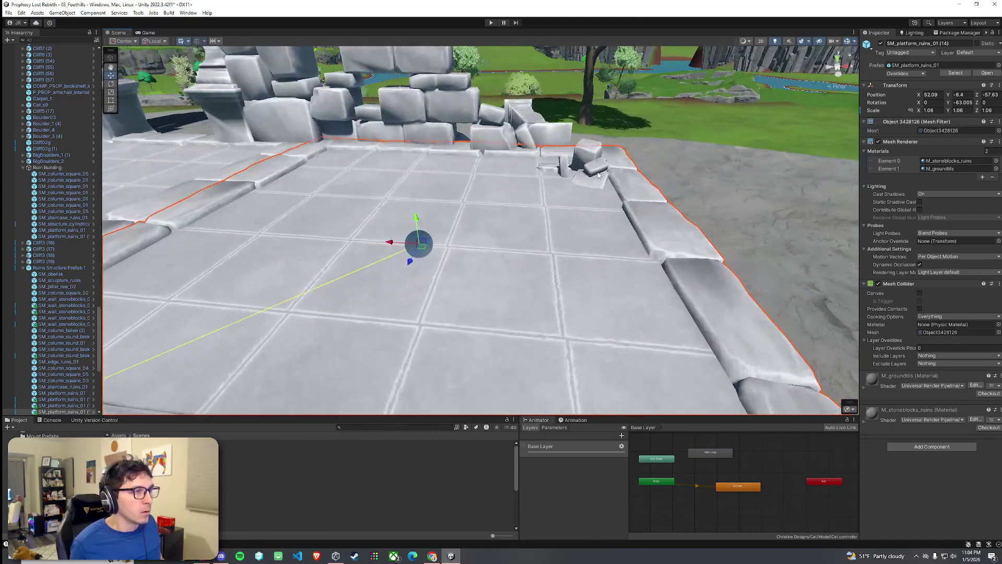
Raise the copied rubble pile onto the new platform and move it across
left_click(599, 175)
mouse_move(585, 156)
left_mouse_down()
mouse_move(591, 128)
mouse_move(568, 163)
mouse_move(931, 151)
mouse_move(597, 103)
mouse_move(640, 190)
left_mouse_up()
scroll(590, 130, "down", 5)
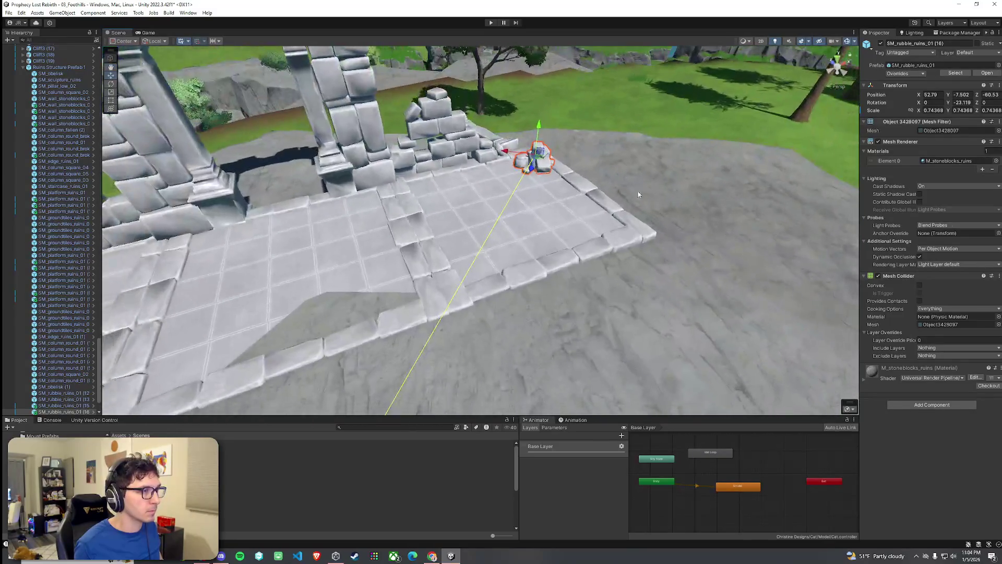
left_click_drag(531, 222, 475, 263)
key("e")
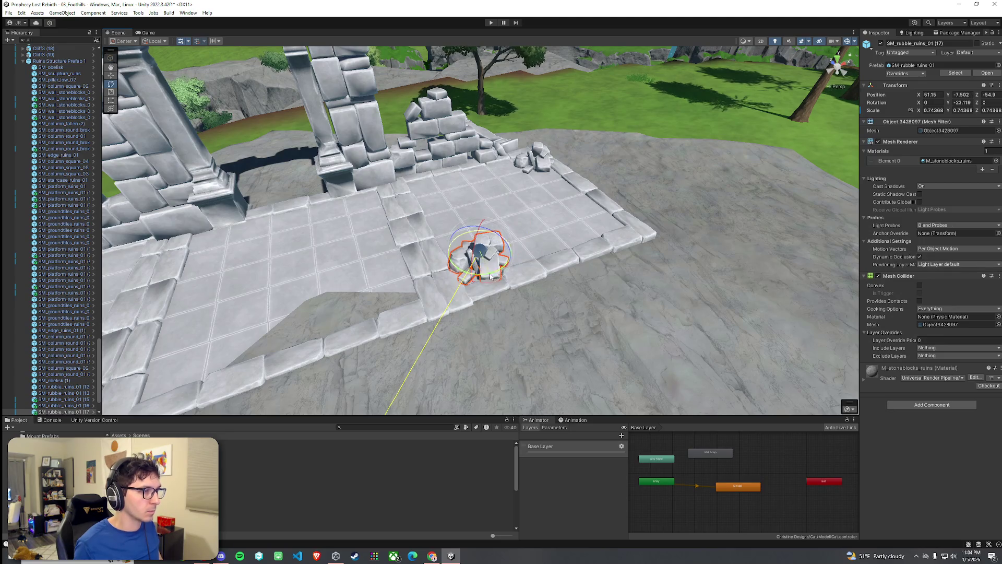
Duplicate SM_column_round_broken_01 and move the copy near the tiled platform
mouse_move(465, 274)
left_mouse_down("alt")
mouse_move(685, 251)
mouse_move(550, 236)
mouse_move(561, 252)
mouse_move(516, 247)
left_mouse_up("alt")
left_click(520, 236)
left_click(521, 236)
key("ctrl+d")
mouse_move(731, 196)
left_mouse_down()
mouse_move(380, 213)
mouse_move(327, 112)
left_mouse_up()
left_click_drag(345, 203, 425, 152, "alt")
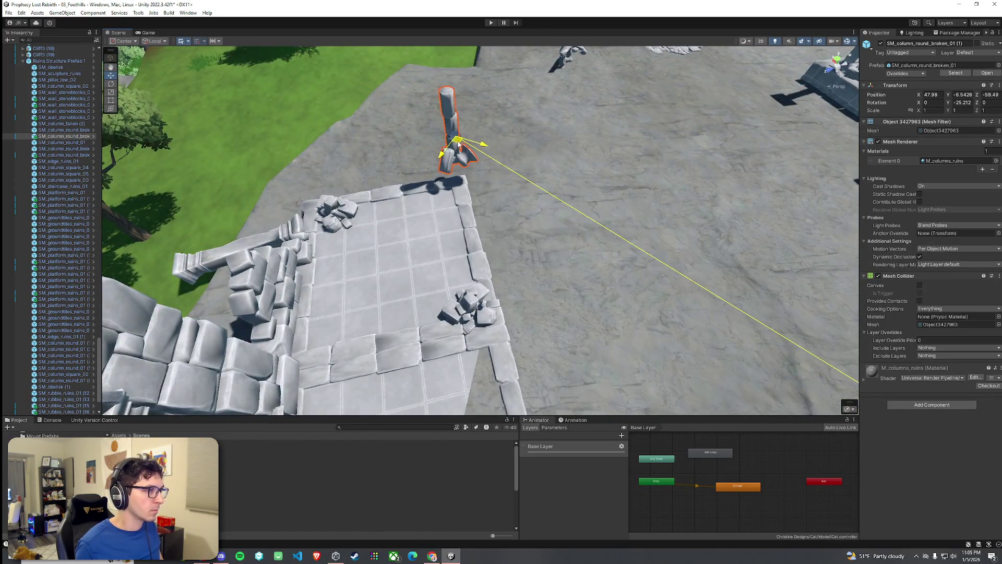
Turn the broken column copy to about -130° on Y and nudge it against the platform corner
mouse_move(457, 146)
left_mouse_down("alt")
mouse_move(616, 75)
mouse_move(775, 165)
mouse_move(601, 203)
left_mouse_up("alt")
key("e")
mouse_move(527, 185)
left_mouse_down()
mouse_move(588, 205)
mouse_move(546, 207)
left_mouse_up()
key("w")
mouse_move(496, 181)
left_mouse_down()
mouse_move(491, 169)
mouse_move(559, 139)
mouse_move(737, 112)
mouse_move(638, 142)
left_mouse_up()
left_click(378, 202)
Duplicate the selected broken ground tiles, move the copies right, and rotate them on Y
left_click(396, 198, "shift")
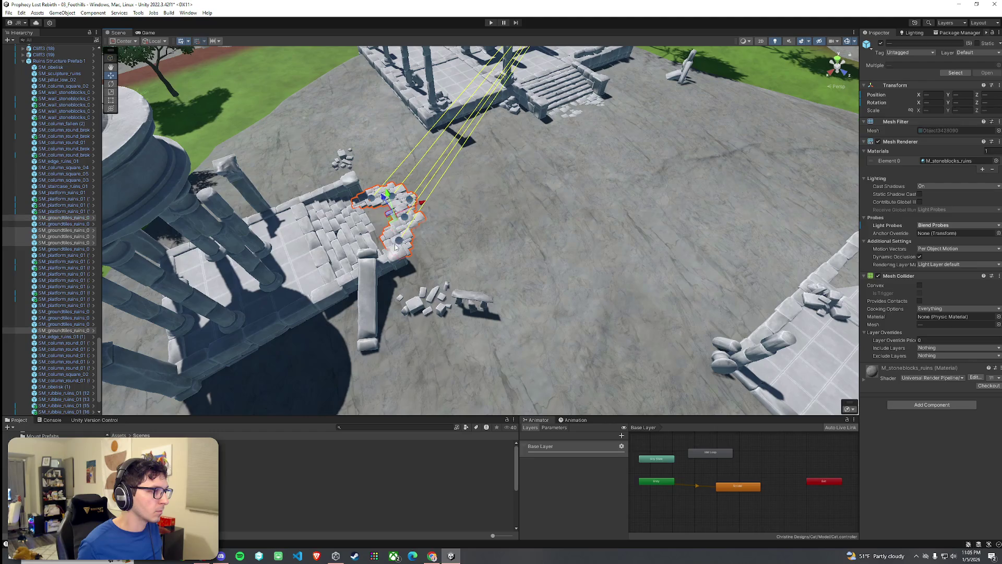
key("ctrl+d")
mouse_move(404, 242)
left_mouse_down()
mouse_move(691, 251)
mouse_move(517, 168)
mouse_move(626, 161)
mouse_move(615, 161)
left_mouse_up()
key("e")
key("w")
mouse_move(542, 152)
left_mouse_down()
mouse_move(535, 164)
mouse_move(535, 143)
mouse_move(548, 171)
mouse_move(544, 147)
left_mouse_up()
scroll(544, 146, "down", 10)
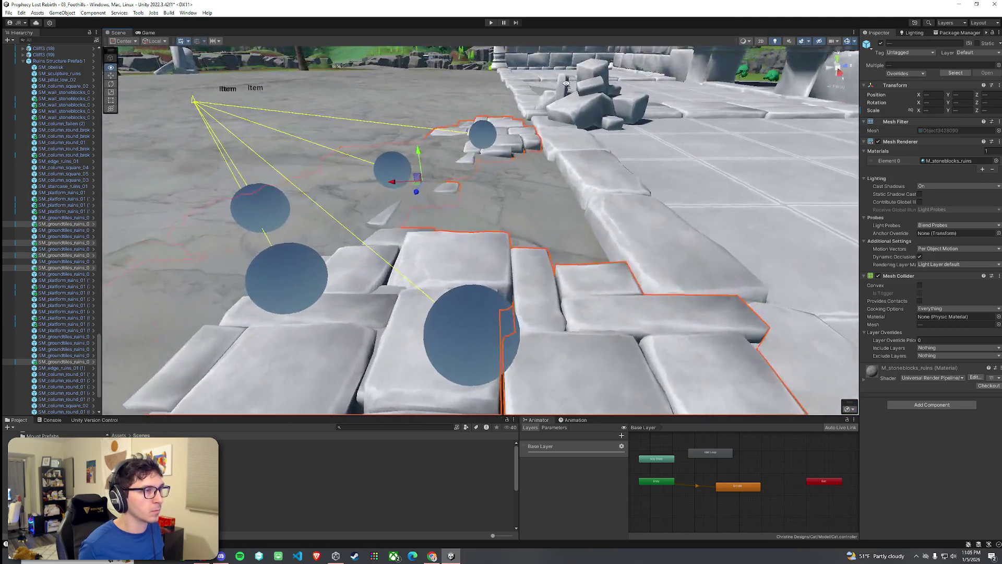
left_click_drag(566, 83, 511, 159)
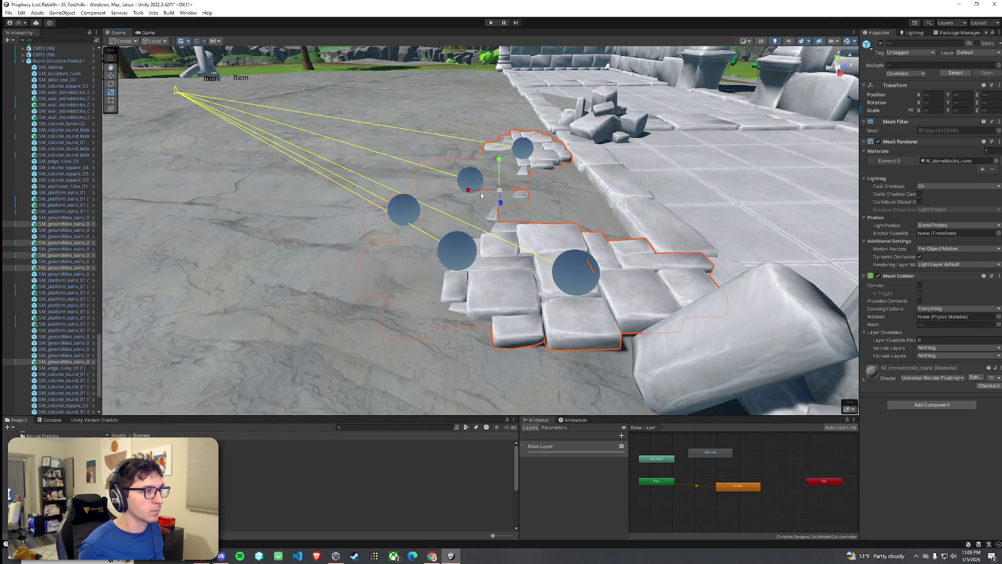
mouse_move(485, 200)
left_mouse_down()
mouse_move(660, 218)
mouse_move(650, 221)
left_mouse_up()
Undo the unwanted tile changes and review the patch tucked against the platform edge
left_click(556, 196)
left_click_drag(556, 195, 591, 284, "alt")
key("ctrl+z")
key("w")
key("ctrl+z")
key("e")
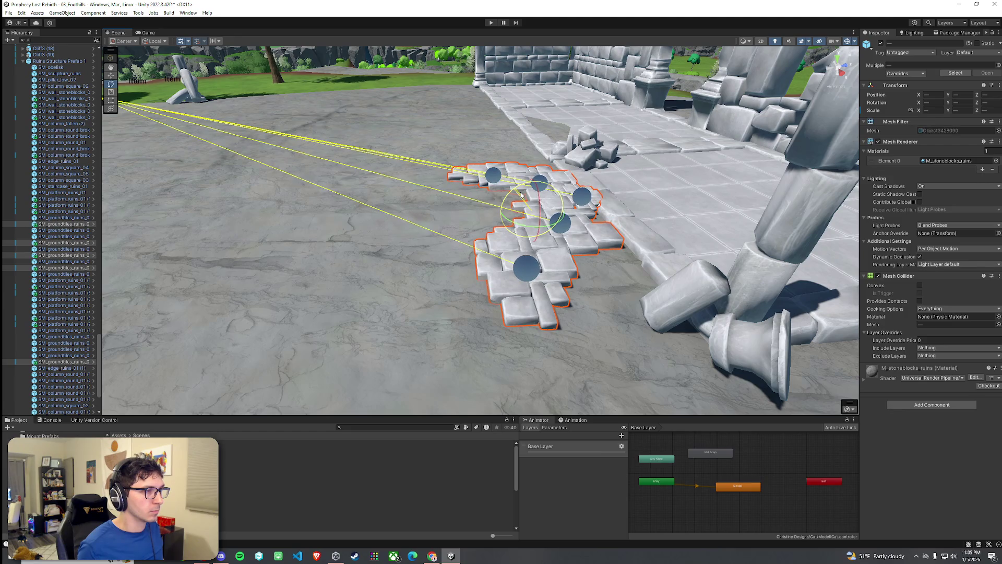
key("ctrl+z")
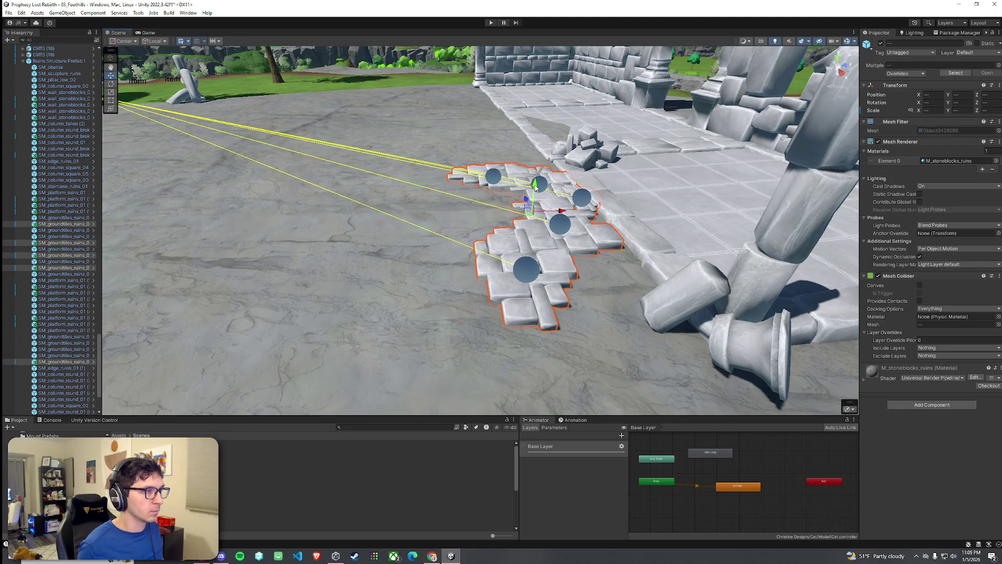
left_click(456, 222)
left_click_drag(456, 222, 587, 234, "alt")
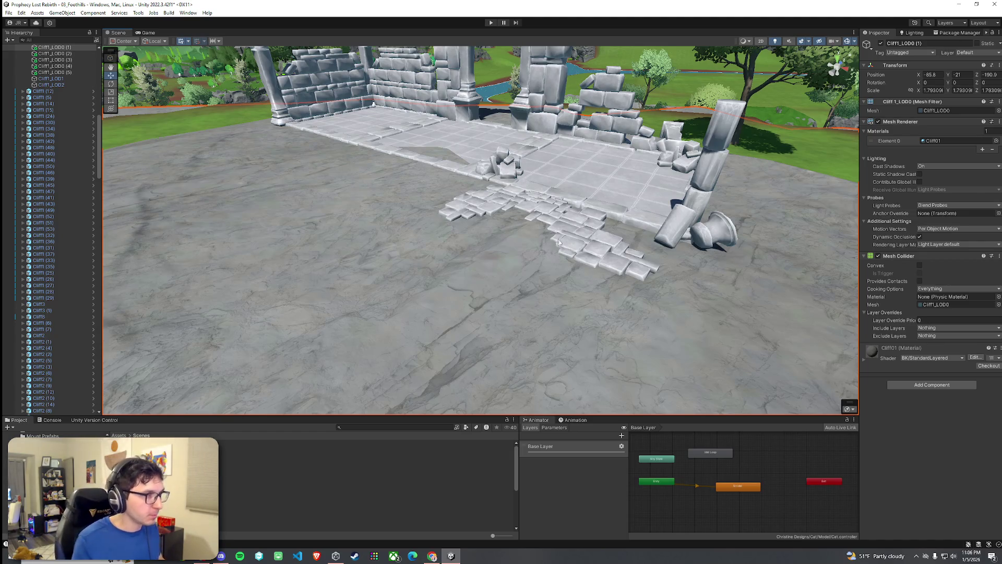
key("w")
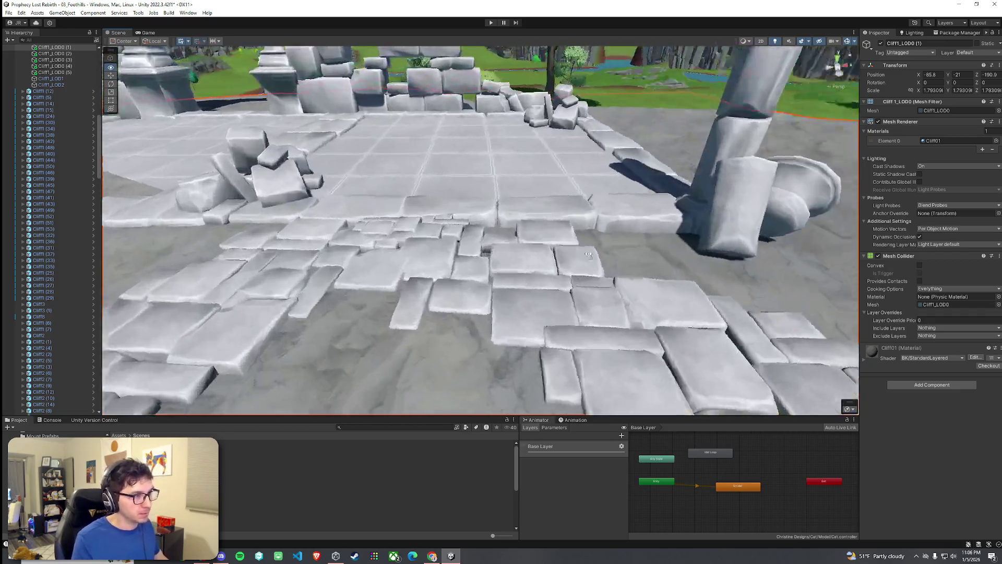
mouse_move(589, 255)
left_mouse_down()
mouse_move(680, 302)
mouse_move(571, 251)
mouse_move(509, 195)
left_mouse_up()
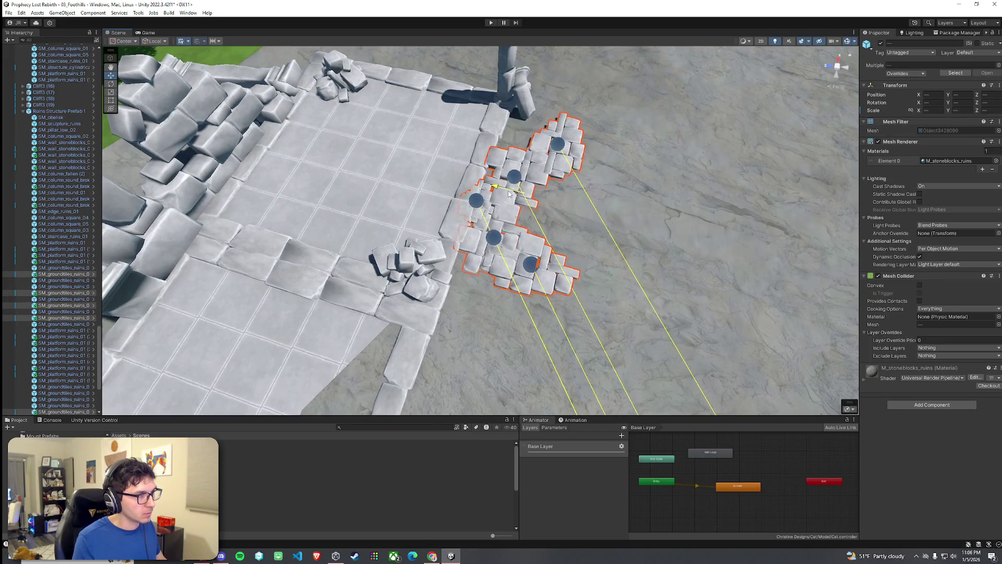
Zoom to the temple stairs and nudge ground tile SM_groundtiles_ruins_02 (12) slightly upward
scroll(551, 202, "down", 6)
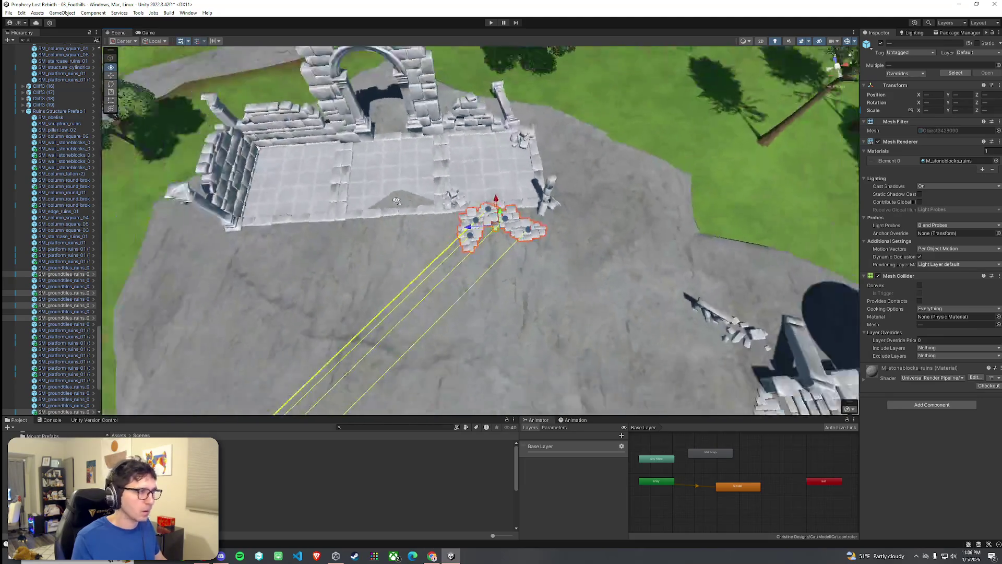
mouse_move(551, 202)
left_mouse_down()
mouse_move(551, 235)
mouse_move(726, 256)
left_mouse_up()
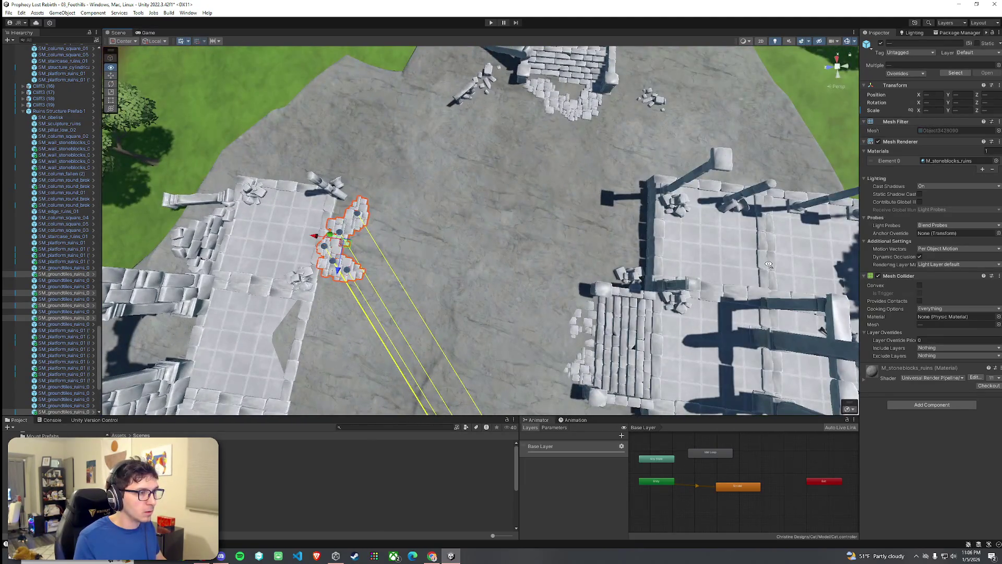
left_click_drag(601, 242, 514, 215)
left_click(506, 196)
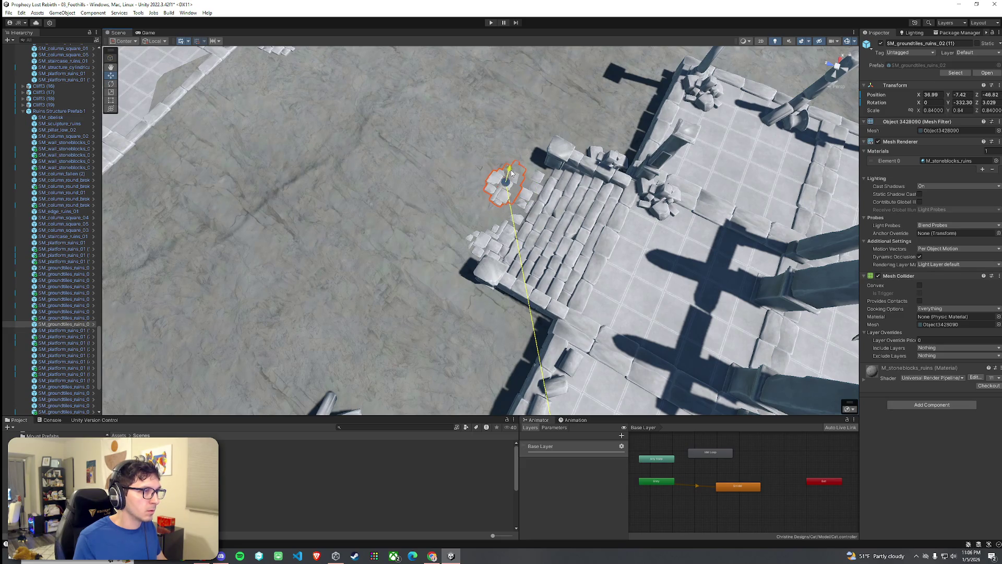
scroll(513, 173, "up", 10)
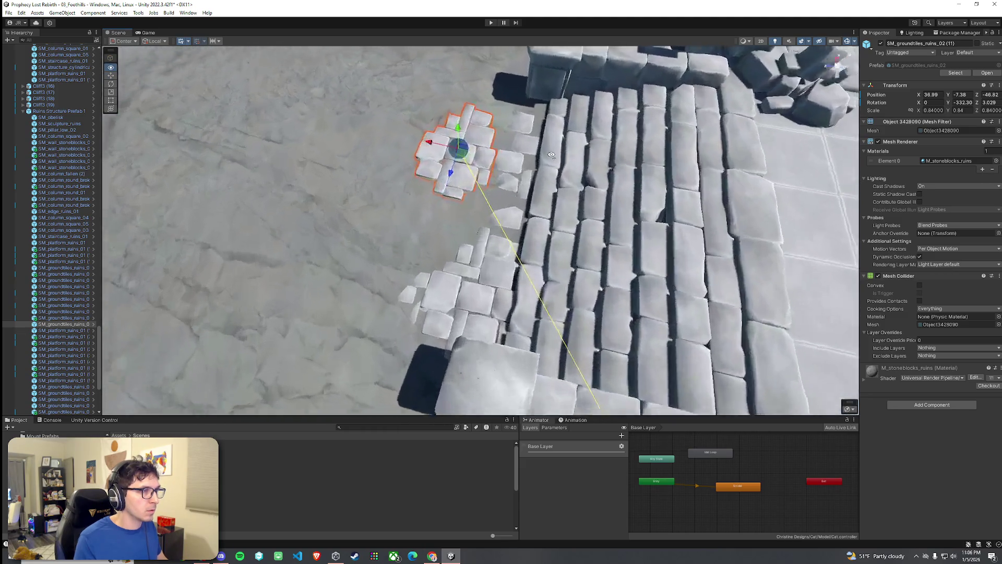
left_click(516, 164)
left_click(521, 157)
left_click(521, 158)
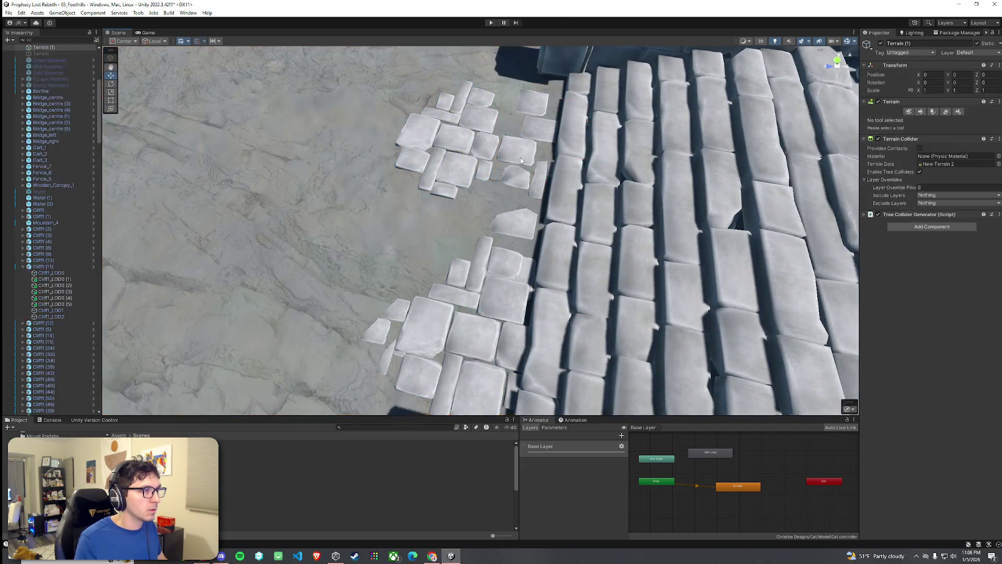
left_click(521, 157)
left_click(532, 147)
left_click_drag(544, 129, 548, 115)
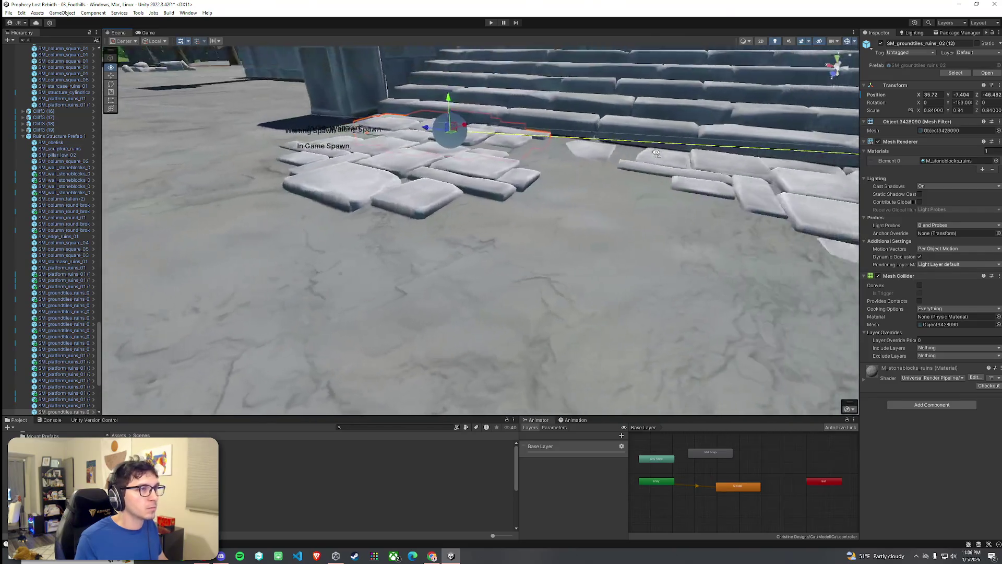
Frame the view with F and select another loose ground tile beside the stairs
left_click(428, 205)
key("f")
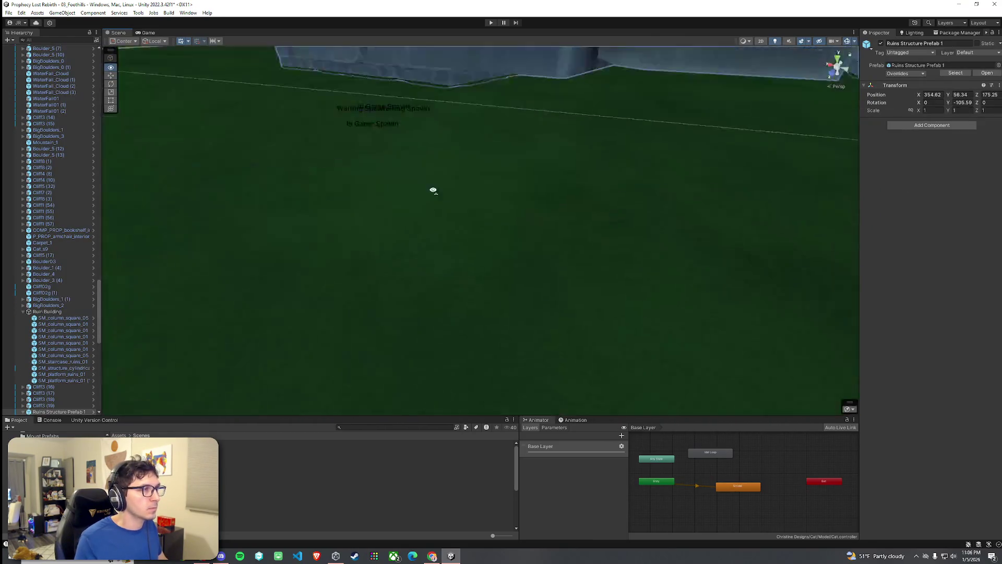
left_click(478, 151)
left_click(479, 151)
left_click(479, 152)
left_click(479, 151)
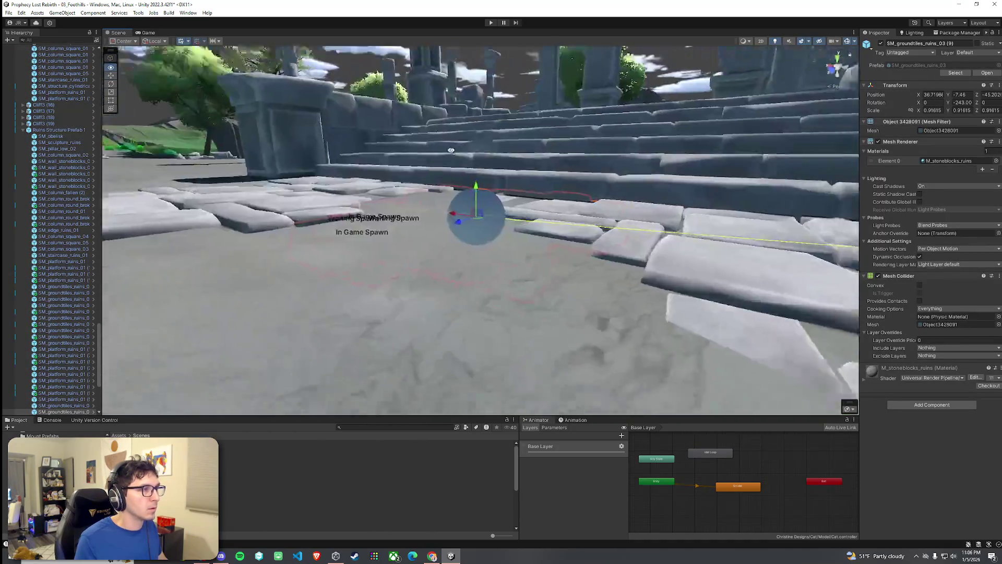